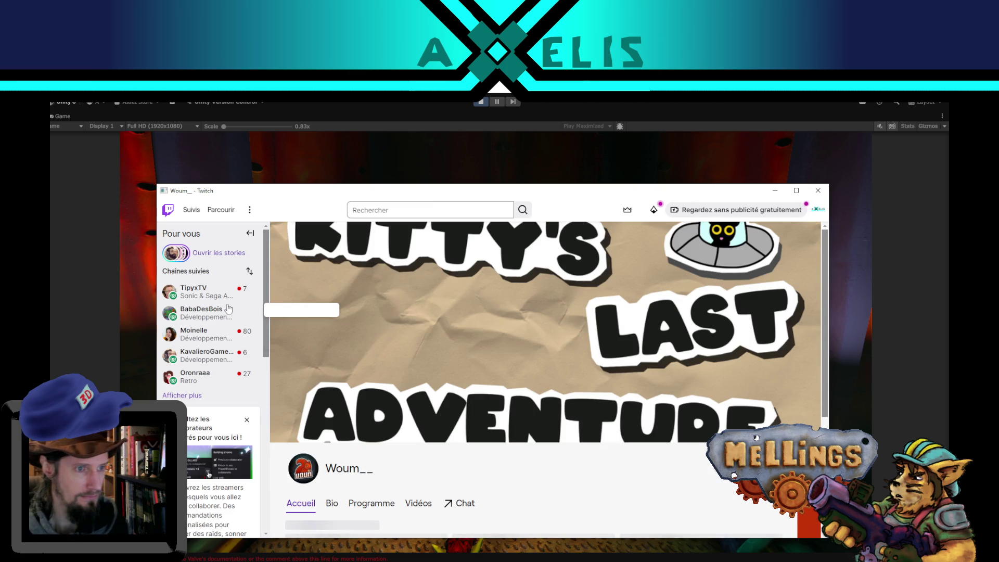
Step: Maximize the Twitch channel page and scroll through its Videos listing
click(796, 190)
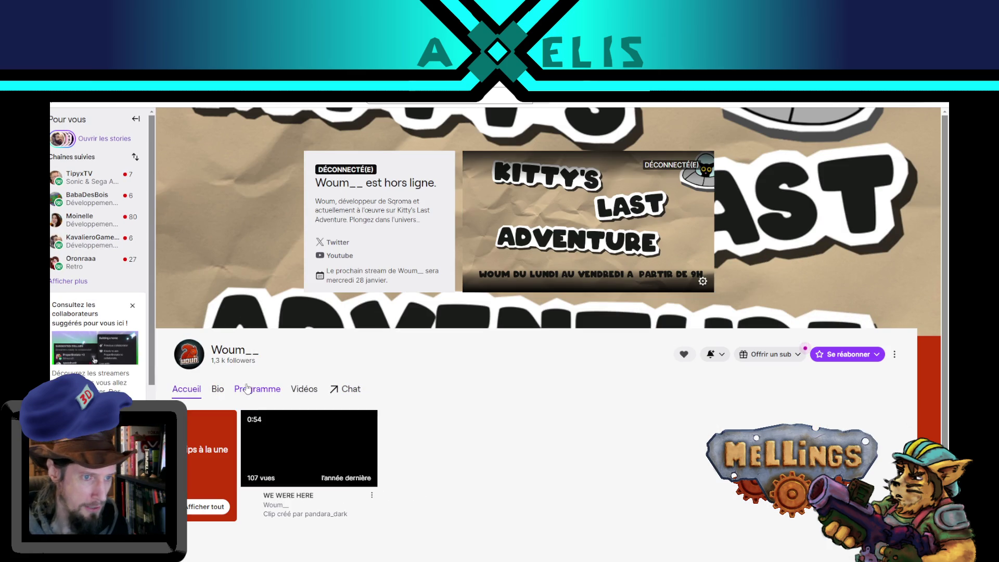
click(311, 391)
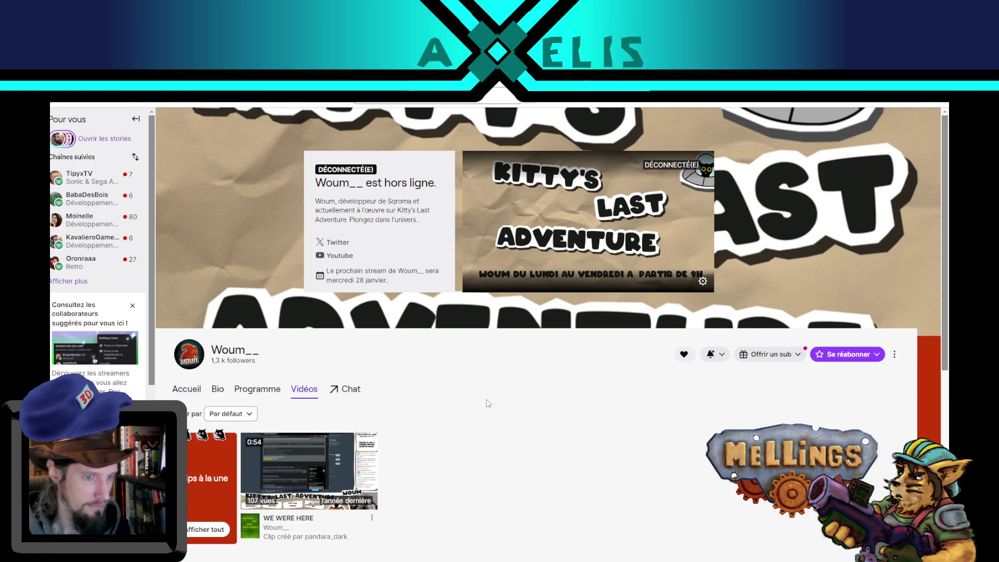
scroll(487, 403, down, 5)
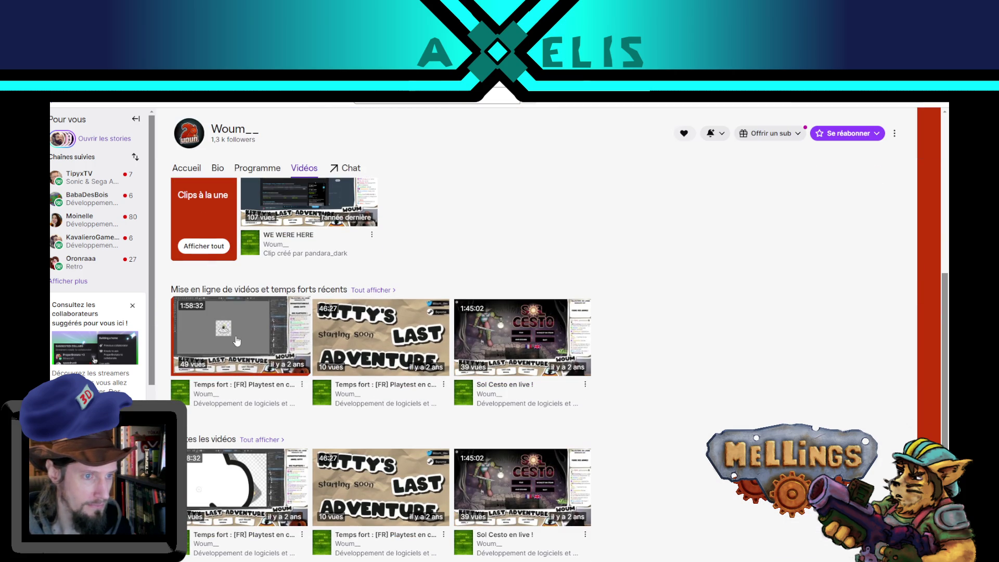
scroll(701, 402, down, 1)
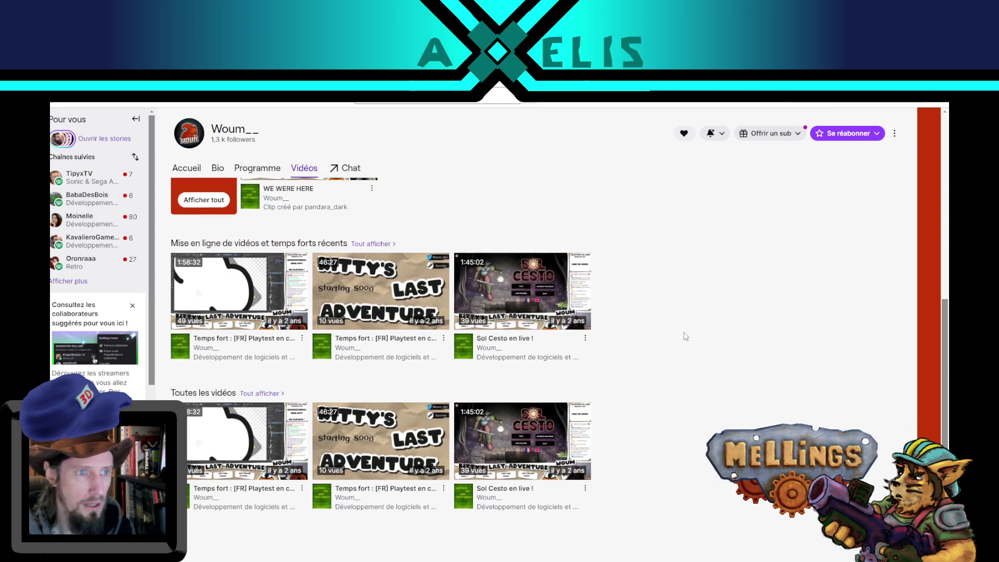
scroll(481, 328, up, 3)
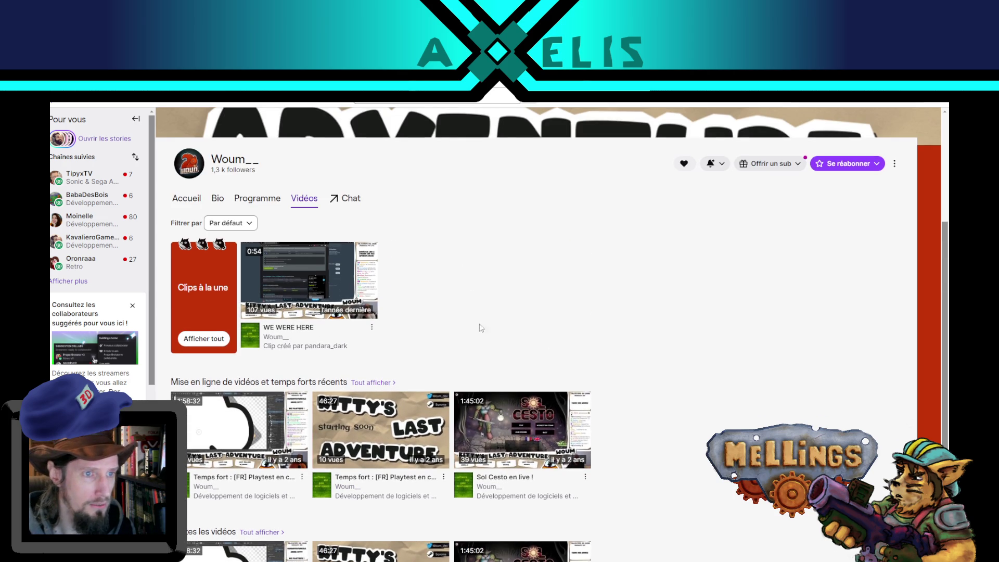
Step: Open the channel's Schedule, then switch to its Bio page
click(259, 203)
click(216, 201)
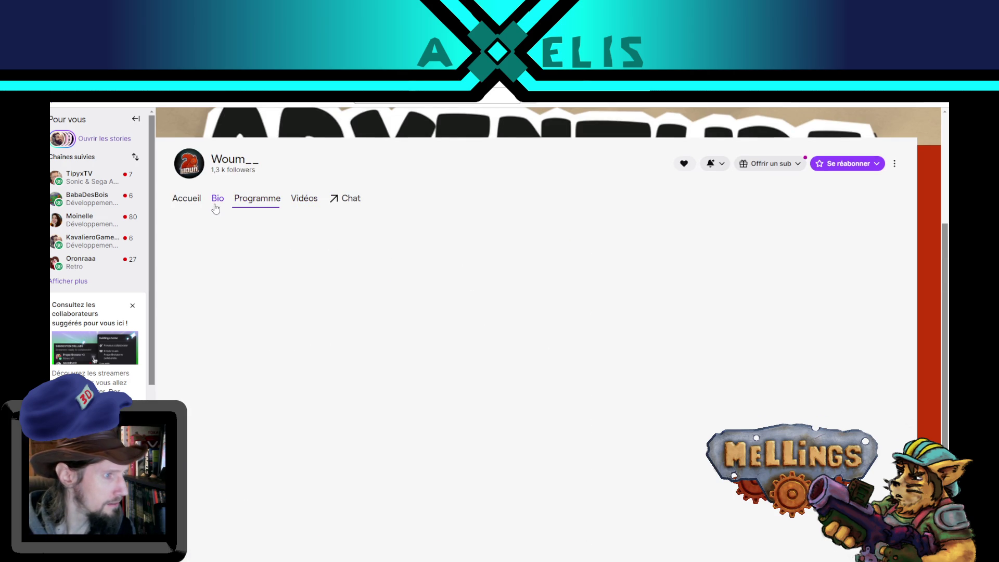
click(216, 208)
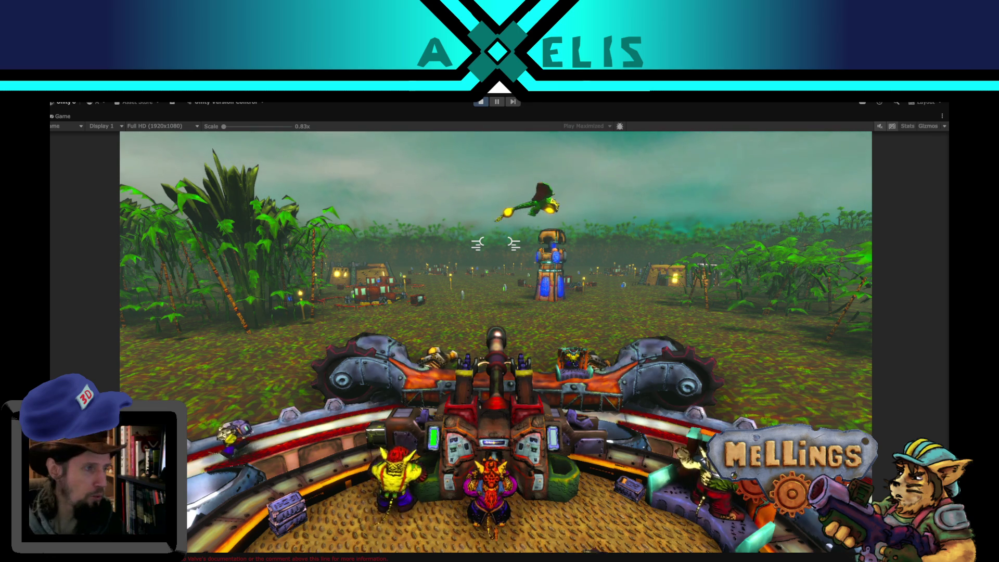
Step: Aim the turret at the flying bird, then swing it toward the distant tower
mouse_move(496, 243)
mouse_down()
mouse_move(448, 177)
mouse_move(494, 196)
mouse_up()
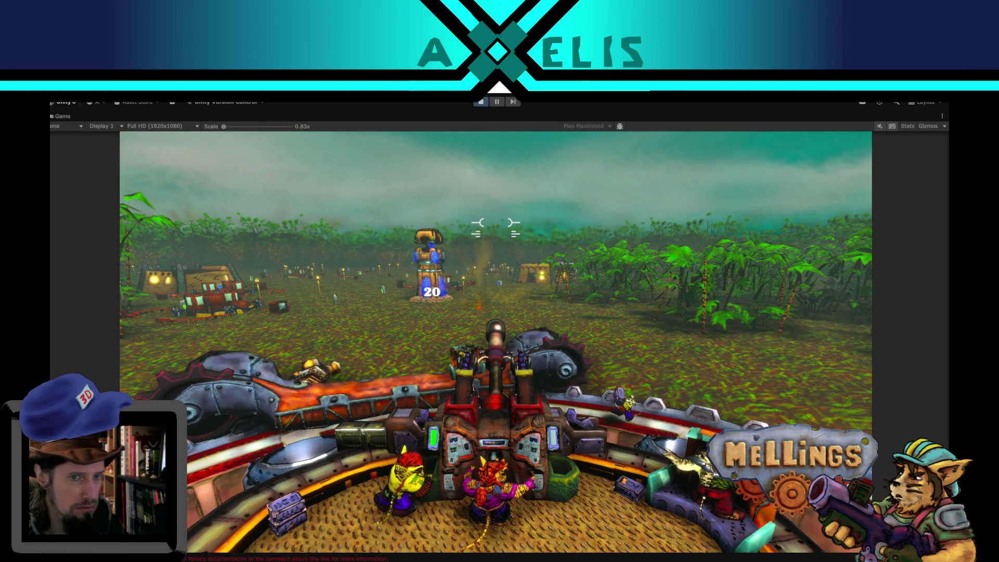
mouse_move(495, 228)
mouse_down()
mouse_move(514, 245)
mouse_move(501, 235)
mouse_up()
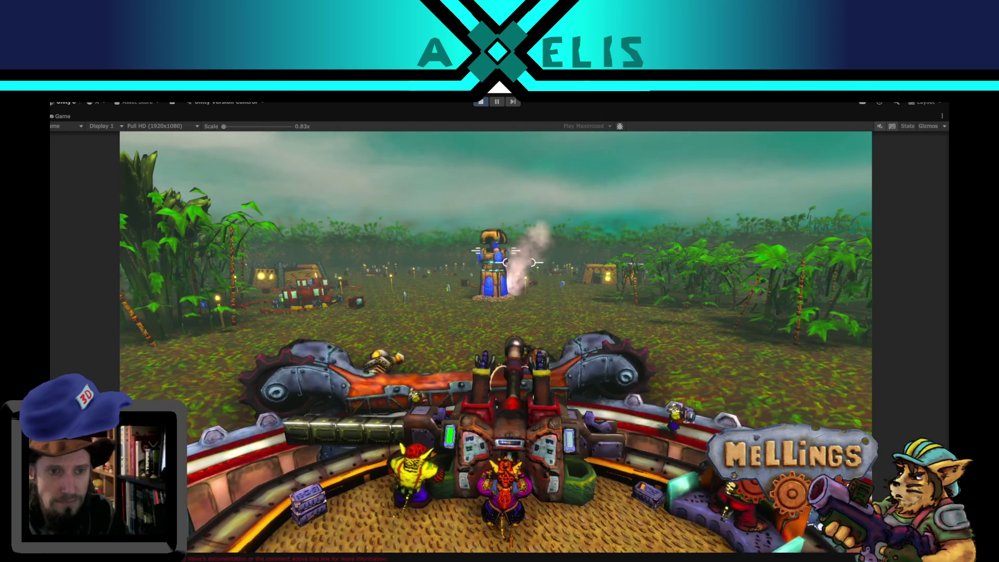
Step: Switch to Unity, bring up the pause menu and exit Play mode
key(super)
click(590, 394)
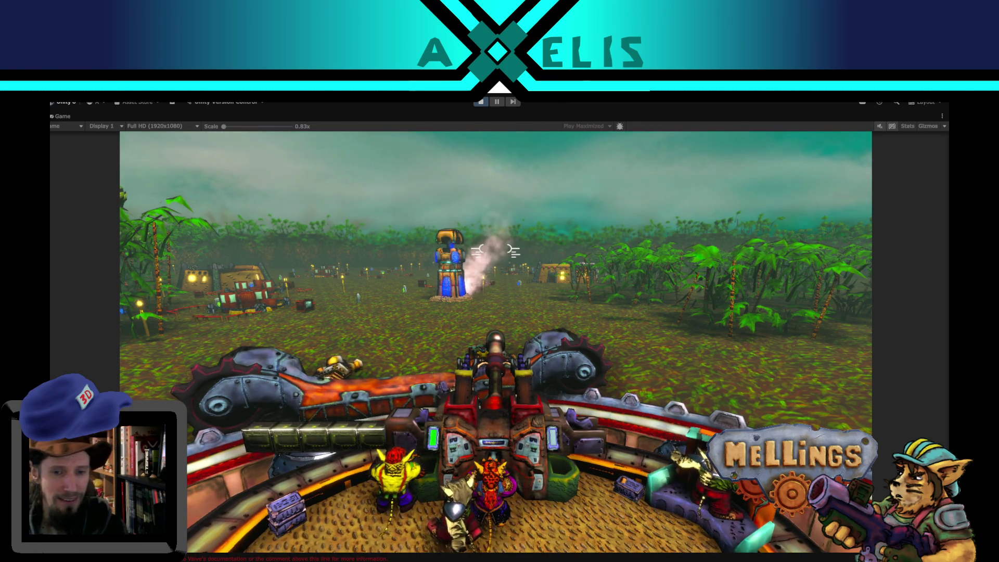
key(Escape)
click(481, 102)
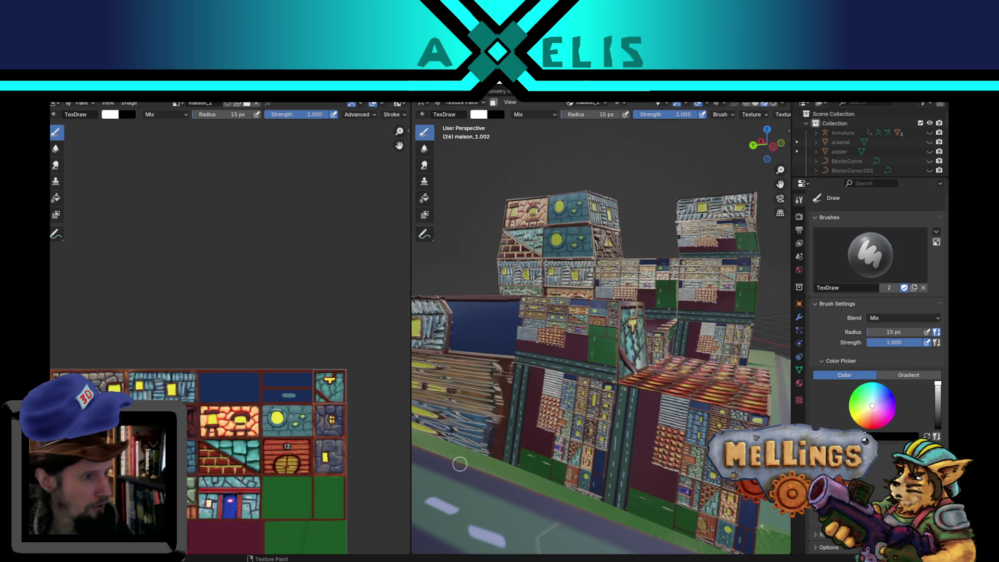
Step: Orbit to an elevated oblique view of the house, then switch to Modeling workspace in Object Mode
mouse_move(631, 349)
middle_down()
mouse_move(456, 344)
mouse_move(484, 317)
middle_up()
middle_drag(555, 281, 501, 304)
scroll(502, 303, down, 5)
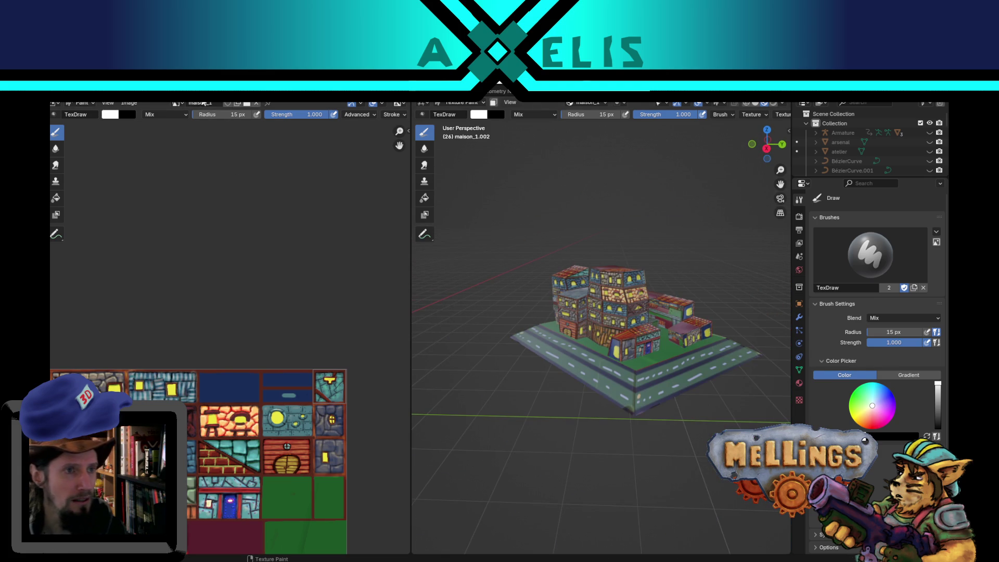
click(96, 93)
key(Tab)
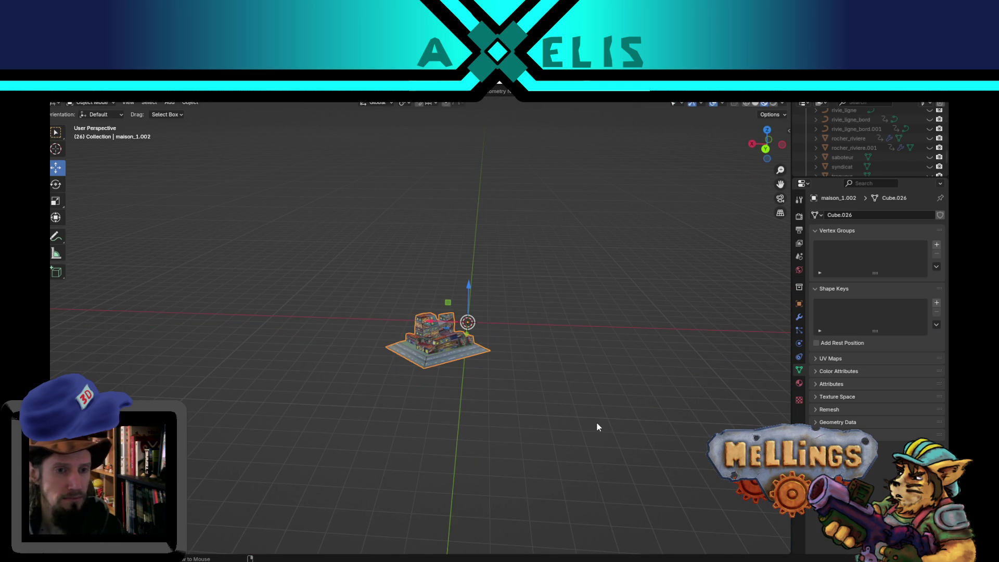
Step: Unhide all scene objects with Alt+H and deselect everything to see the whole village
key(alt+h)
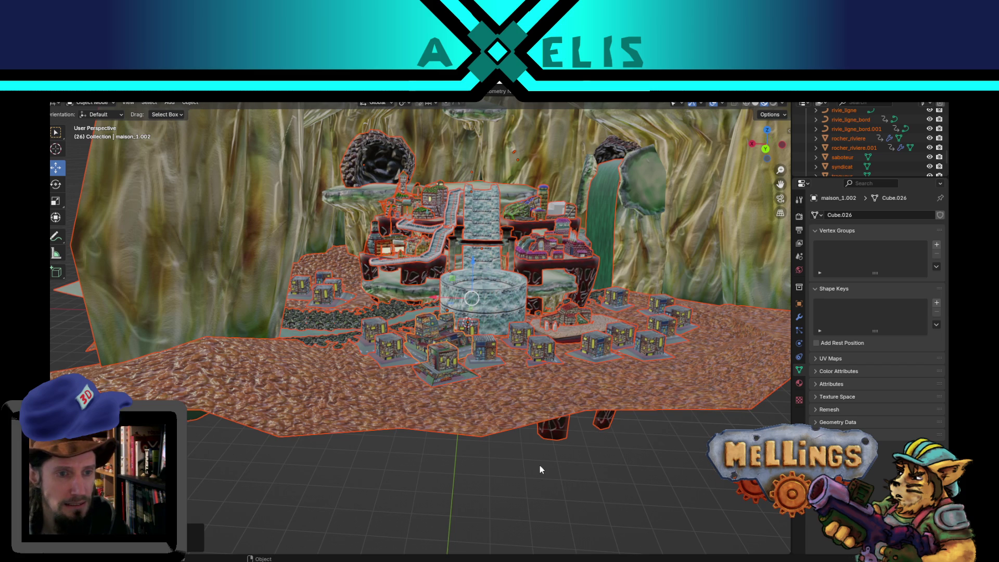
click(540, 469)
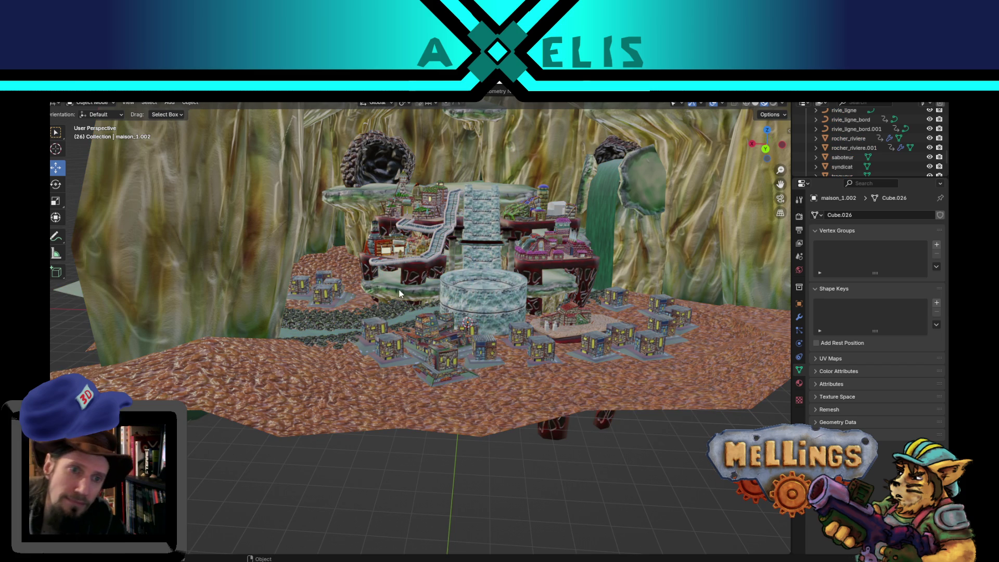
scroll(466, 332, up, 5)
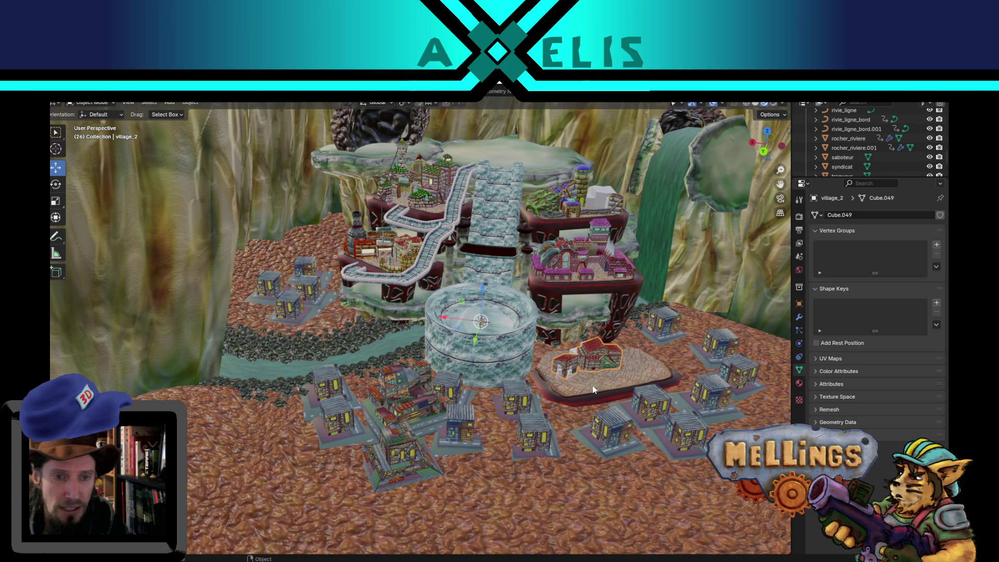
Step: Select the village_support cliff object and orbit to a low side view of the cliffs
click(593, 389)
scroll(593, 389, down, 5)
scroll(495, 376, up, 3)
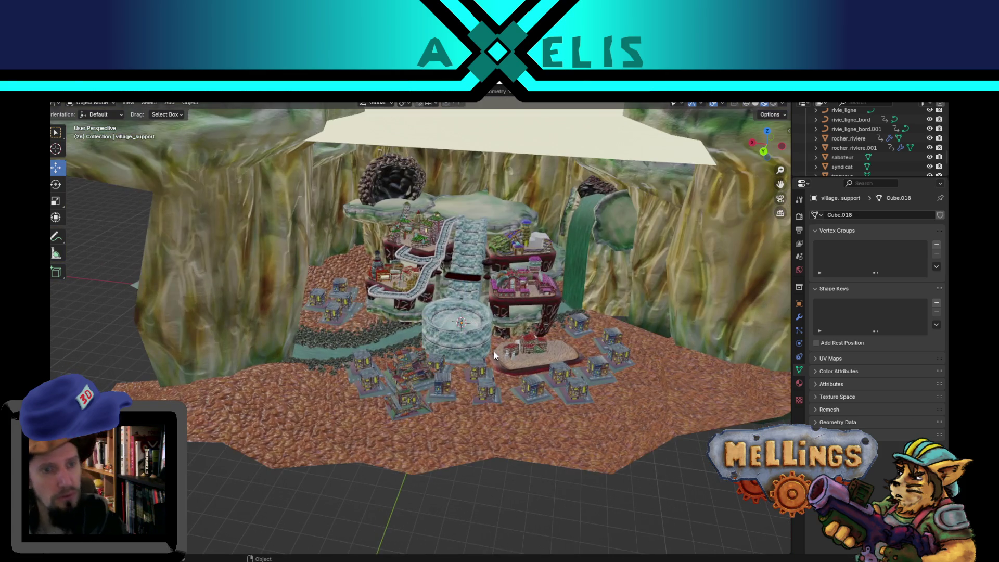
scroll(494, 354, up, 2)
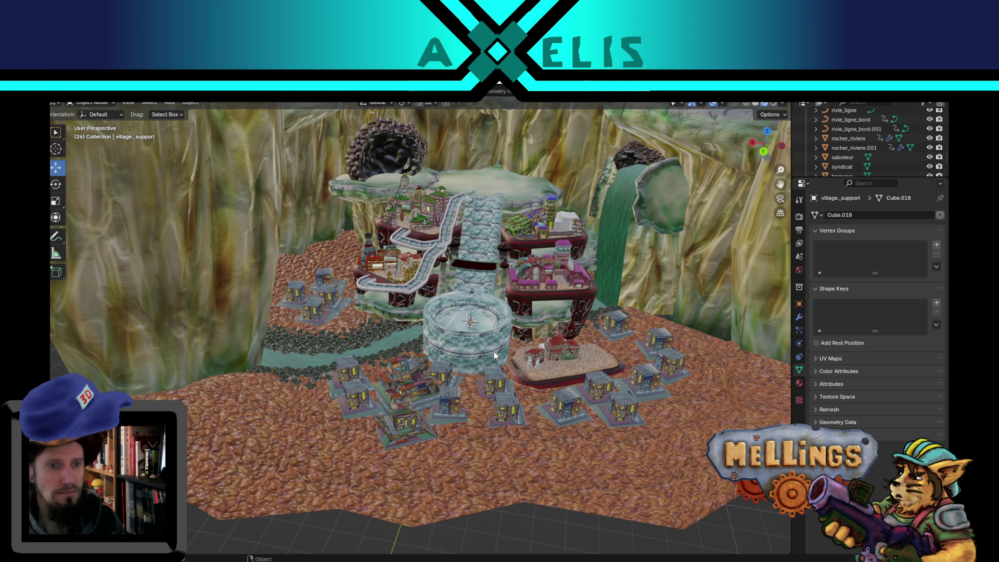
scroll(494, 351, down, 5)
mouse_move(494, 351)
middle_down()
mouse_move(459, 358)
mouse_move(563, 351)
mouse_move(628, 301)
mouse_move(497, 348)
mouse_move(401, 354)
mouse_move(544, 322)
mouse_move(583, 345)
mouse_move(510, 355)
mouse_move(592, 335)
middle_up()
scroll(590, 335, up, 1)
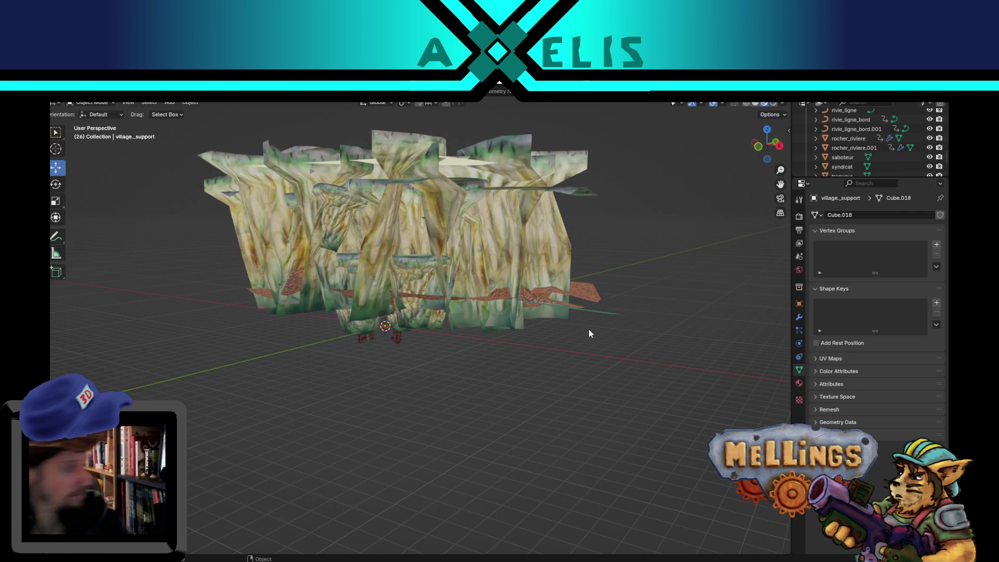
mouse_move(190, 179)
middle_down()
mouse_move(285, 237)
mouse_move(344, 242)
mouse_move(473, 226)
mouse_move(468, 235)
middle_up()
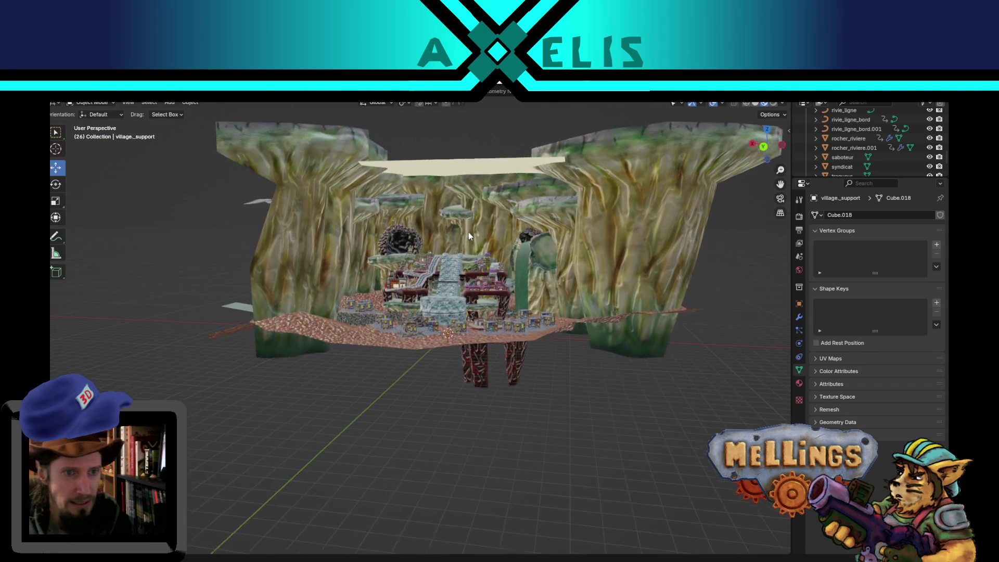
scroll(468, 232, up, 6)
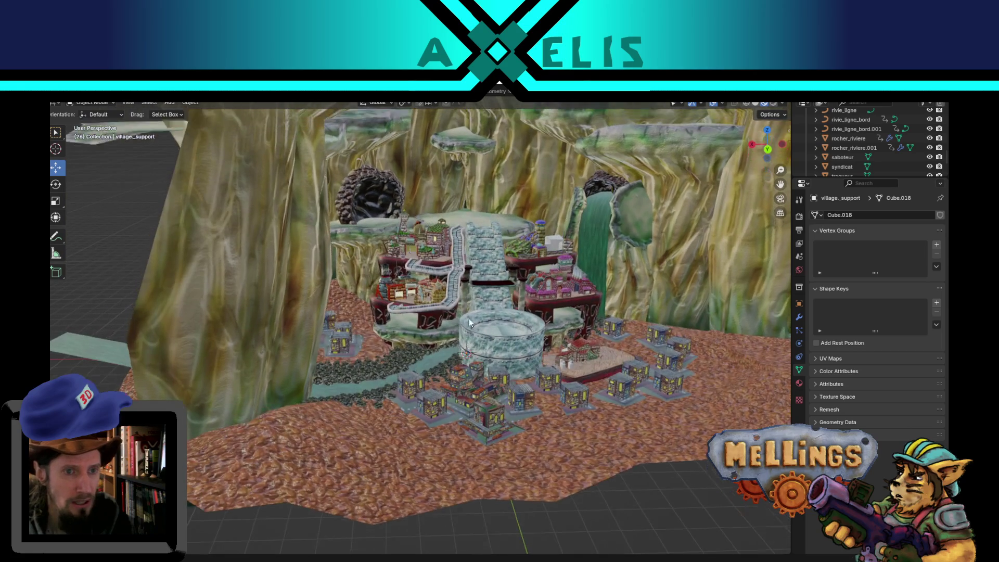
scroll(468, 322, down, 5)
mouse_move(460, 320)
middle_down()
mouse_move(515, 364)
mouse_move(596, 289)
mouse_move(586, 268)
mouse_move(508, 286)
mouse_move(395, 283)
mouse_move(363, 293)
mouse_move(394, 310)
mouse_move(403, 260)
middle_up()
scroll(367, 287, up, 8)
scroll(410, 280, up, 3)
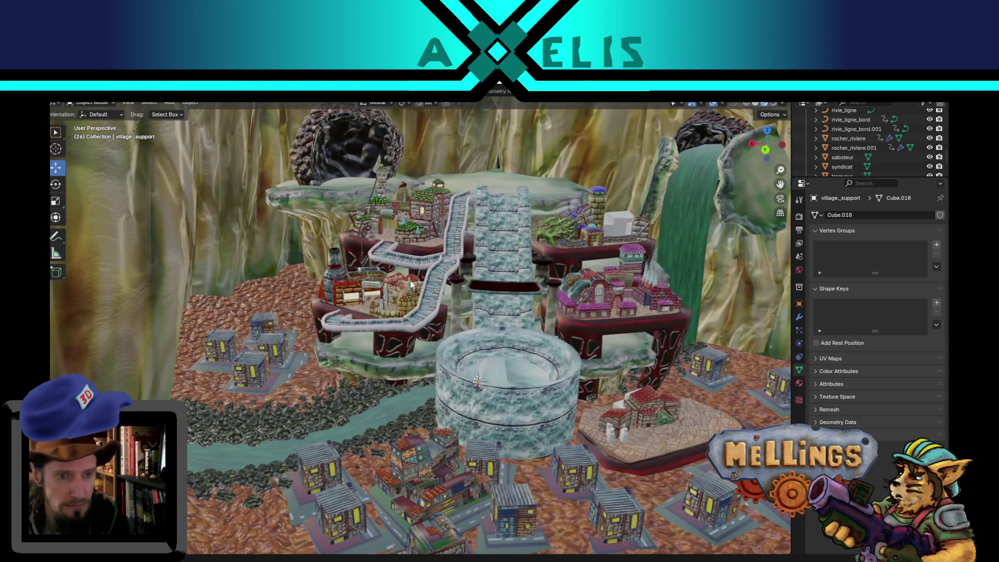
scroll(429, 300, up, 2)
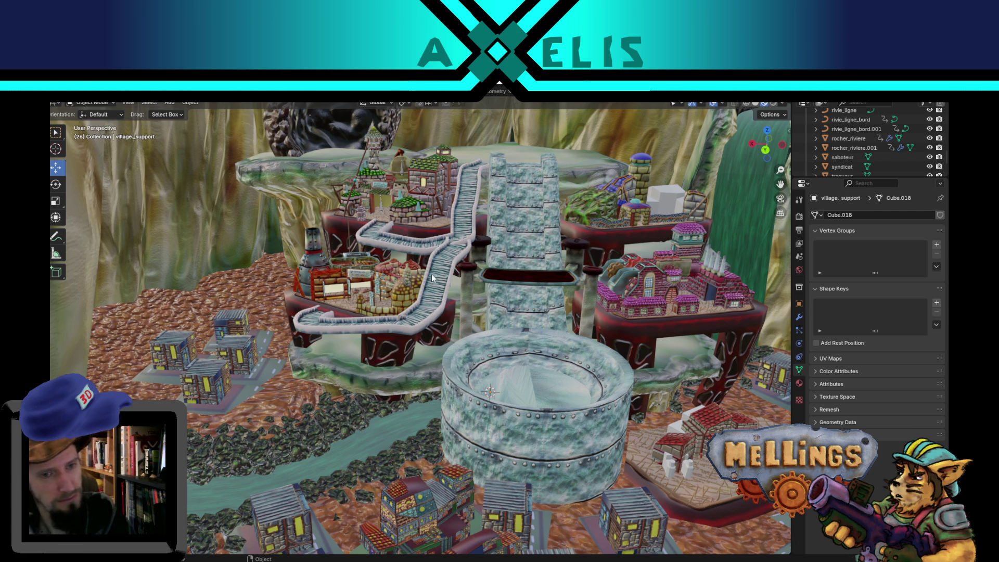
mouse_move(422, 252)
middle_down()
mouse_move(436, 301)
mouse_move(417, 298)
mouse_move(469, 291)
mouse_move(468, 279)
mouse_move(561, 307)
mouse_move(469, 324)
middle_up()
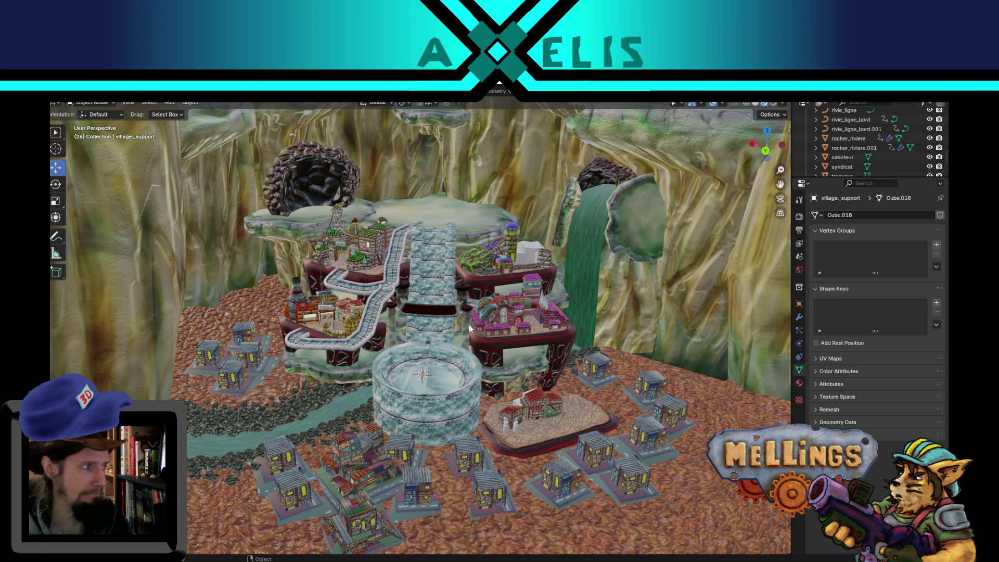
scroll(469, 302, up, 5)
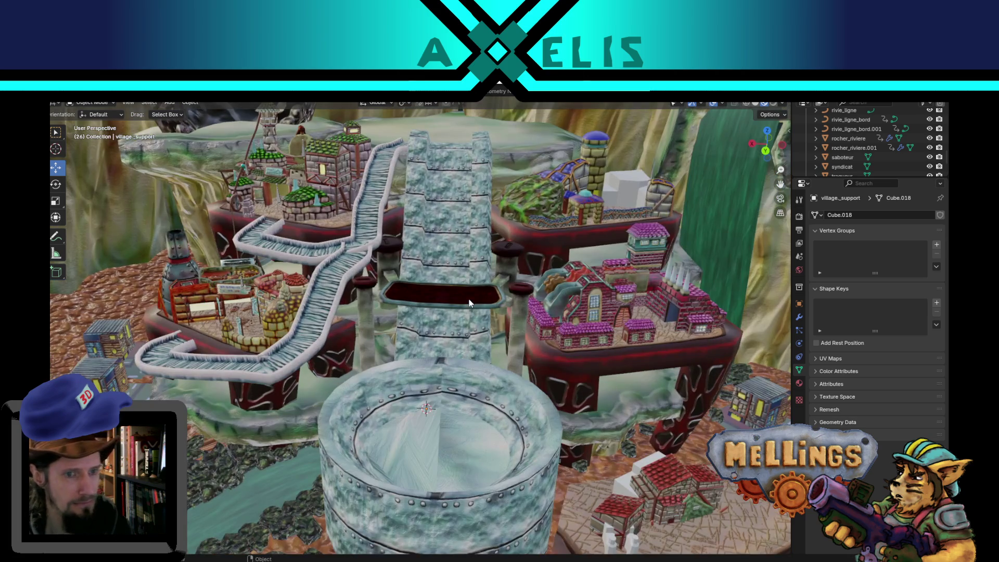
middle_drag(451, 313, 432, 321)
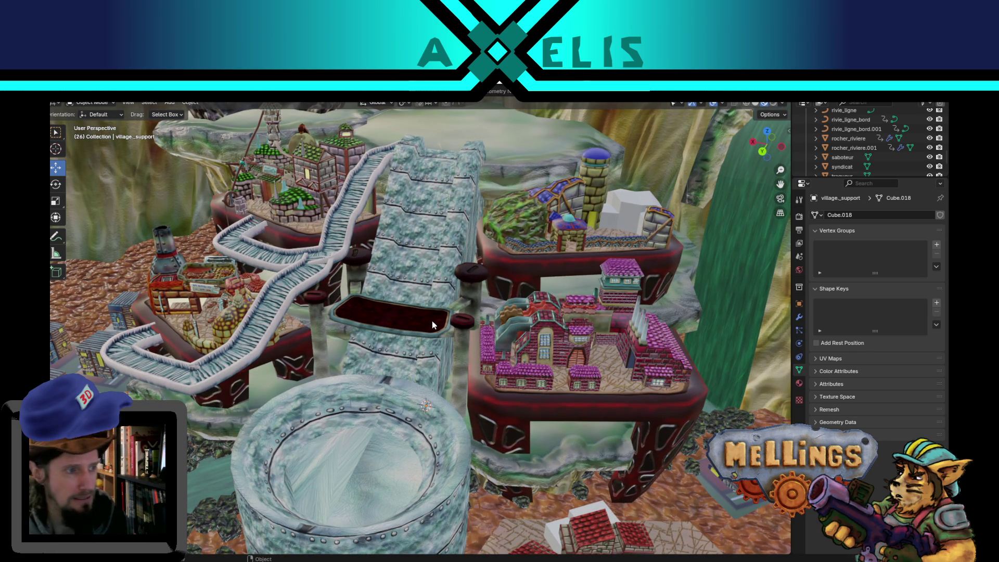
scroll(432, 320, down, 5)
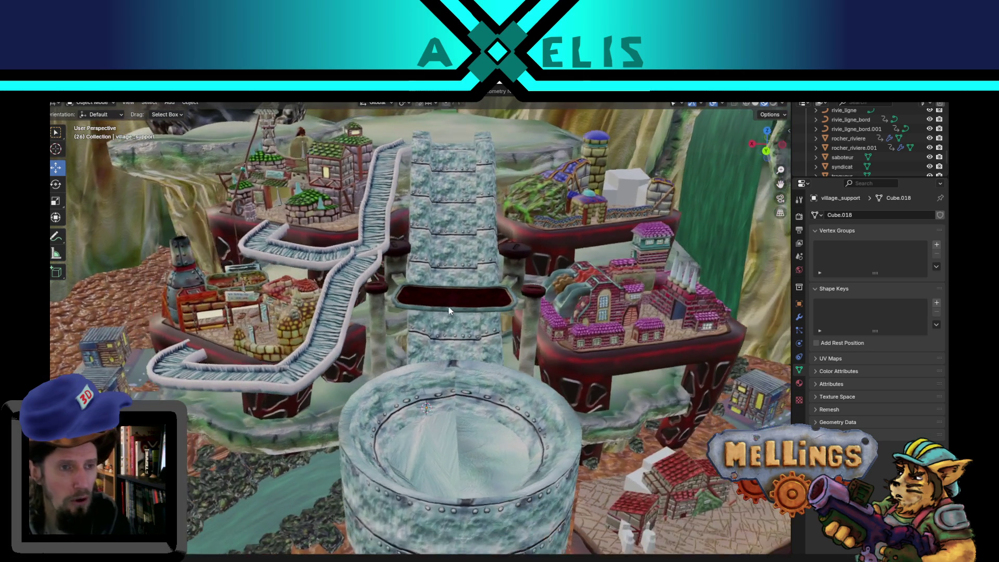
scroll(447, 306, down, 6)
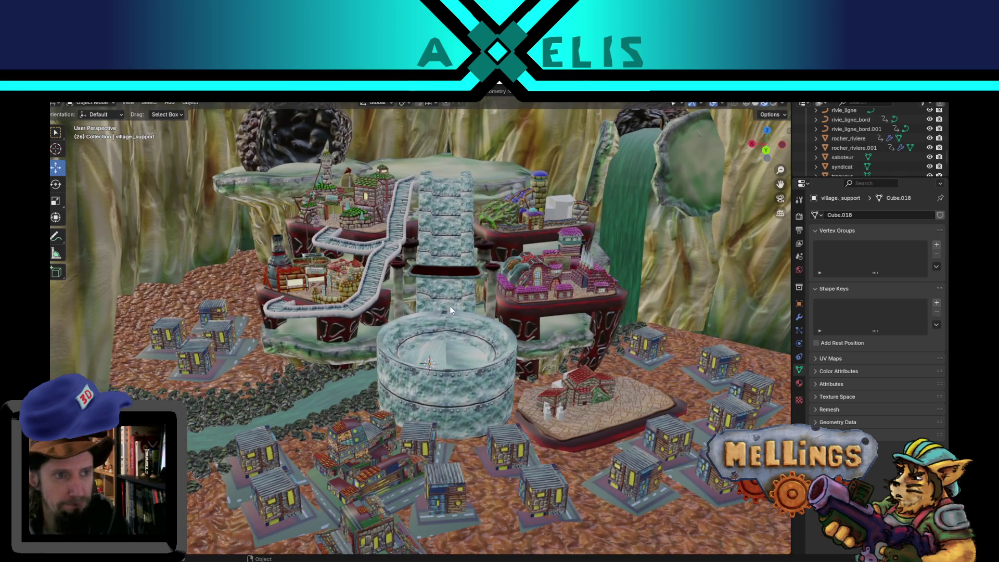
scroll(442, 330, up, 3)
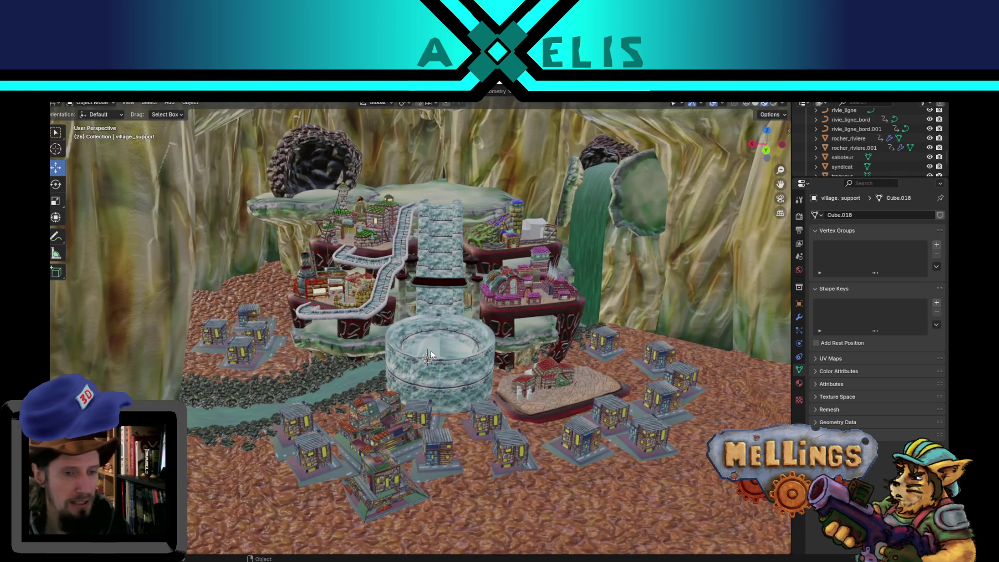
Step: Select the house maison_1.002 and hide everything else with Shift+H
click(389, 438)
key(shift+h)
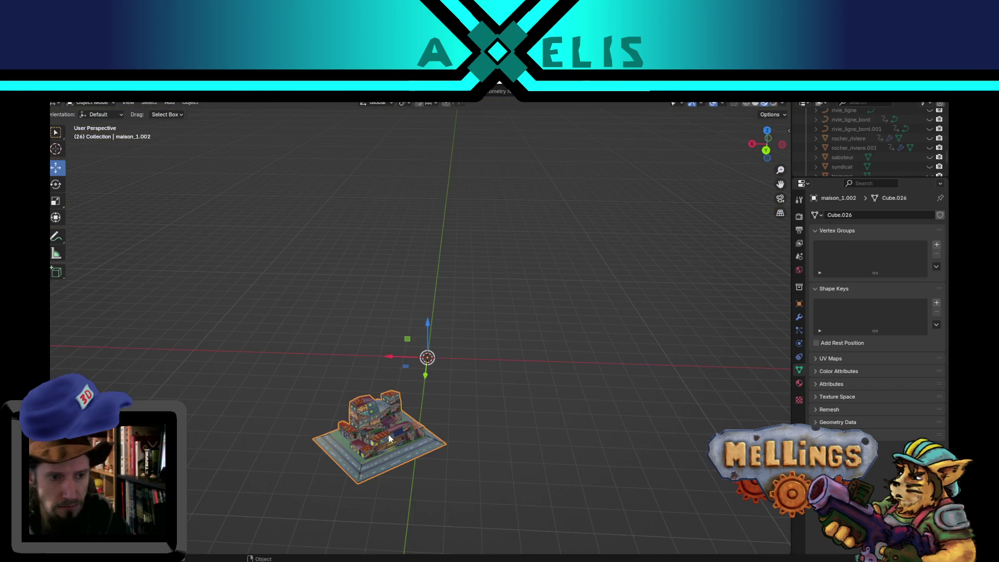
middle_drag(389, 434, 388, 411)
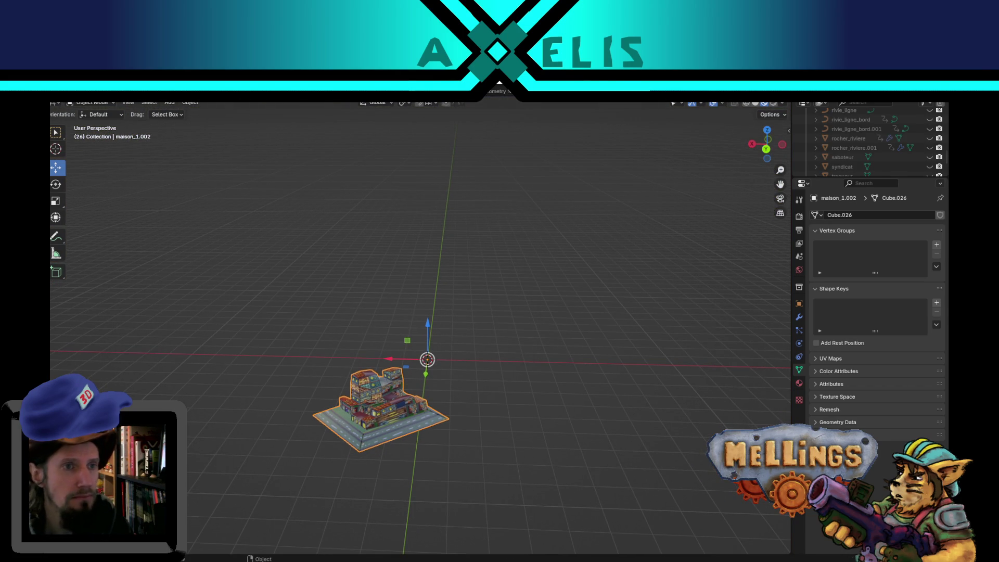
Step: Switch to the Texture Paint workspace and orbit around the painted house walls
key(ctrl+Page_Down)
key(ctrl+Page_Down)
key(ctrl+Page_Down)
middle_drag(557, 338, 754, 328)
scroll(559, 326, up, 6)
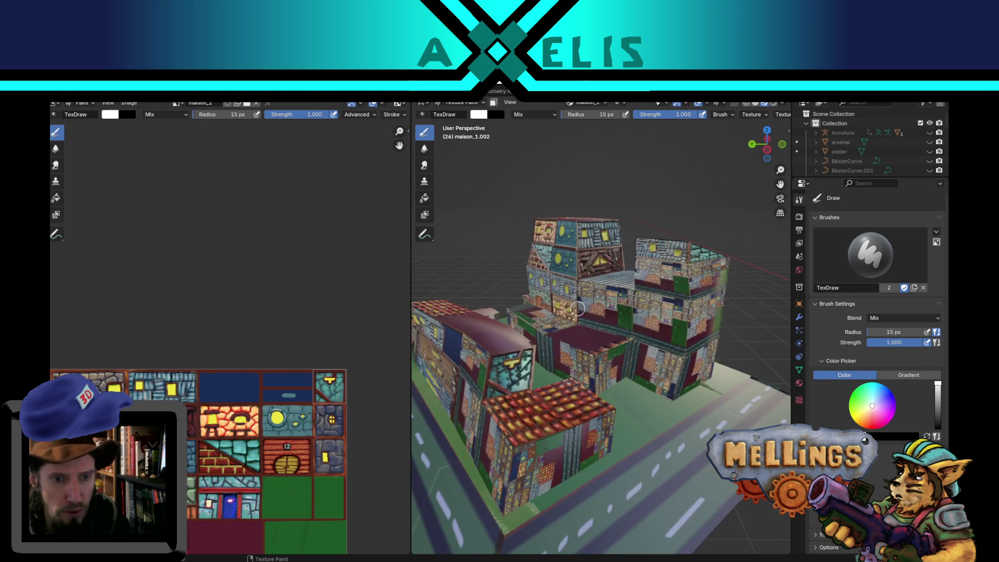
middle_drag(560, 326, 589, 311)
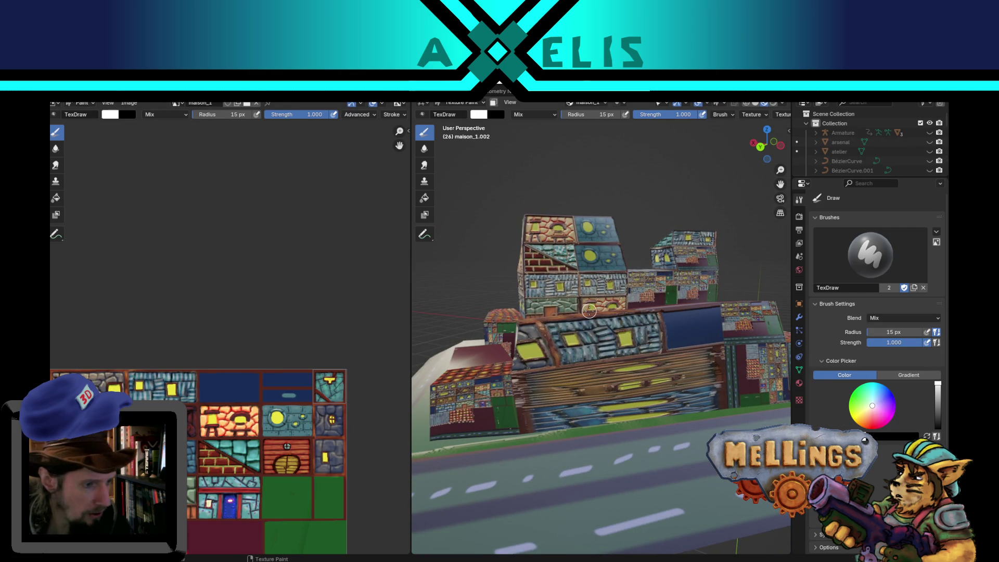
middle_drag(619, 365, 518, 392)
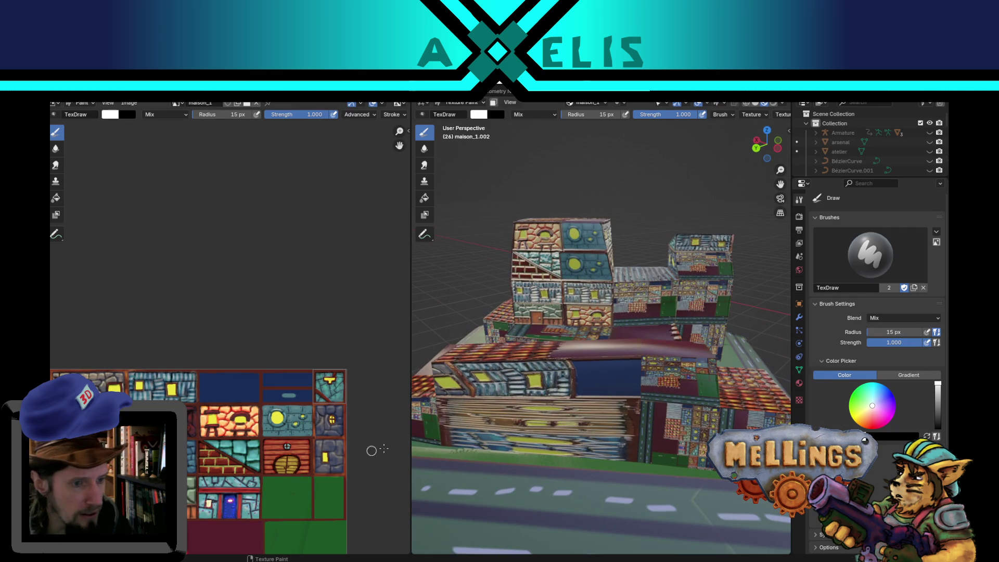
Step: Enter Edit Mode, select the lower wall face and frame it in the view
key(Tab)
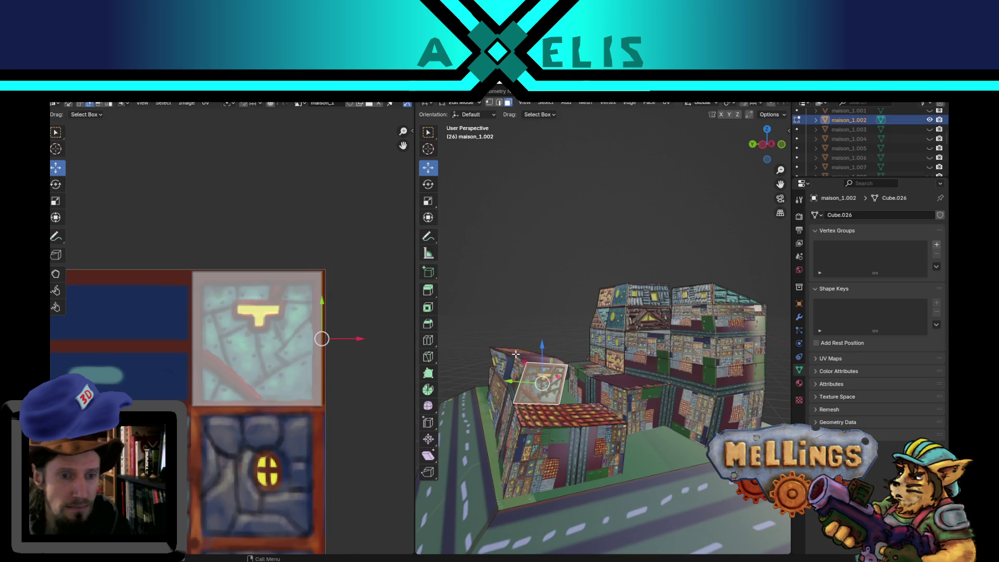
mouse_move(510, 364)
middle_down()
mouse_move(644, 423)
mouse_move(546, 408)
mouse_move(566, 414)
middle_up()
key(ctrl+l)
scroll(566, 415, up, 3)
scroll(566, 415, up, 2)
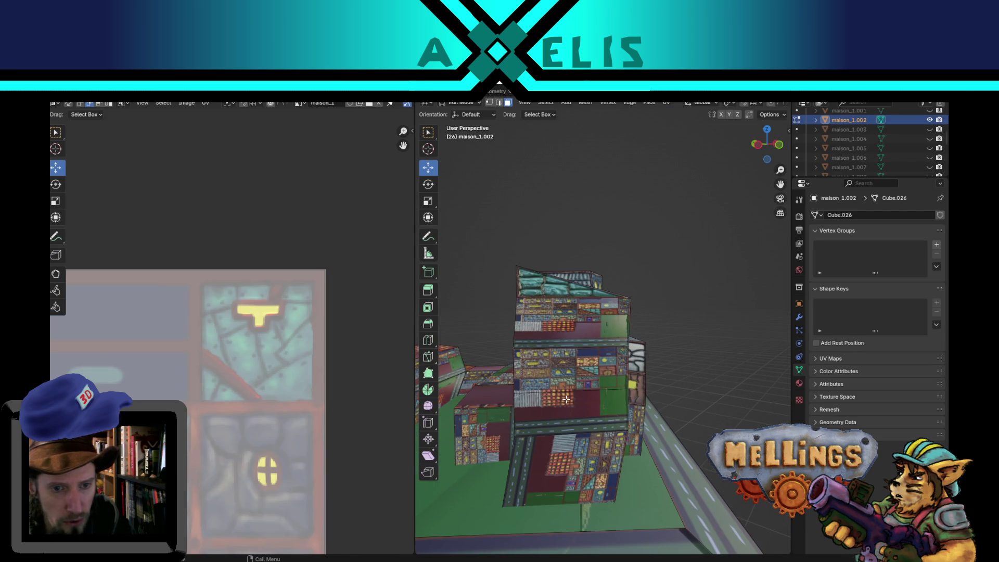
click(566, 414)
key(KP_Decimal)
scroll(277, 424, down, 4)
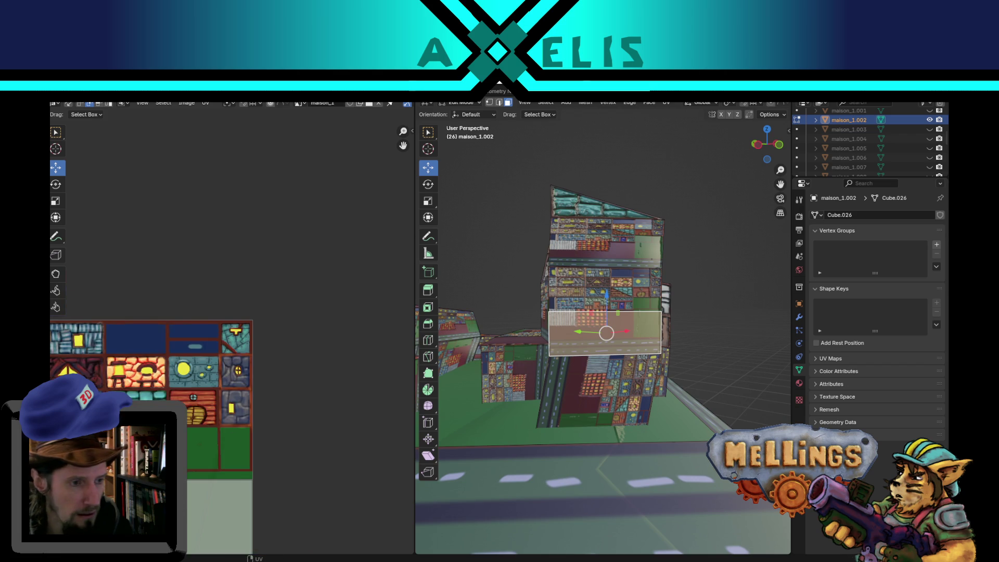
scroll(317, 492, up, 2)
middle_drag(310, 463, 351, 382)
Step: Scale and move that face's UV island onto the timber-frame triangle-window tile, aligning it precisely
key(a)
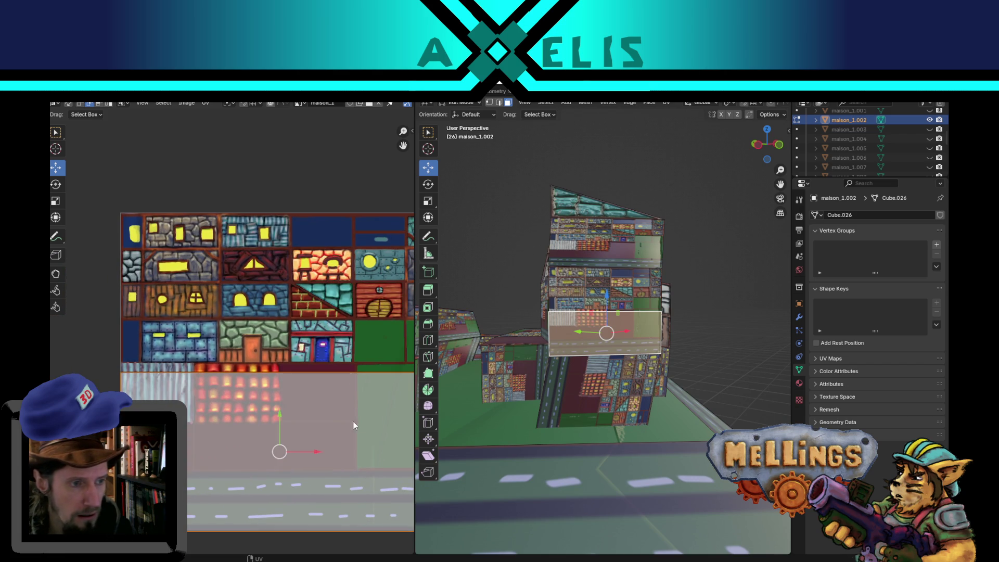
key(s)
click(317, 439)
key(g)
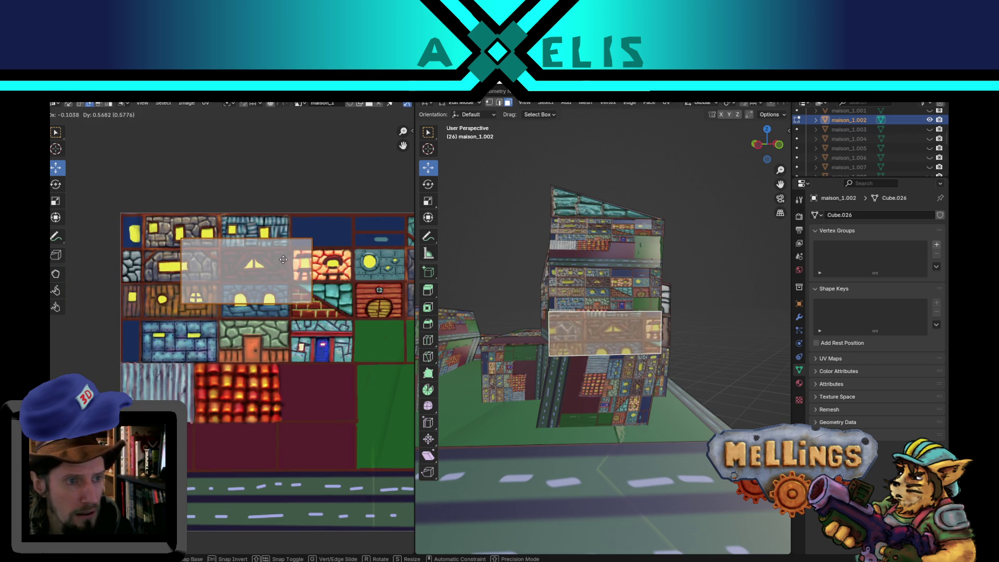
click(287, 256)
key(s)
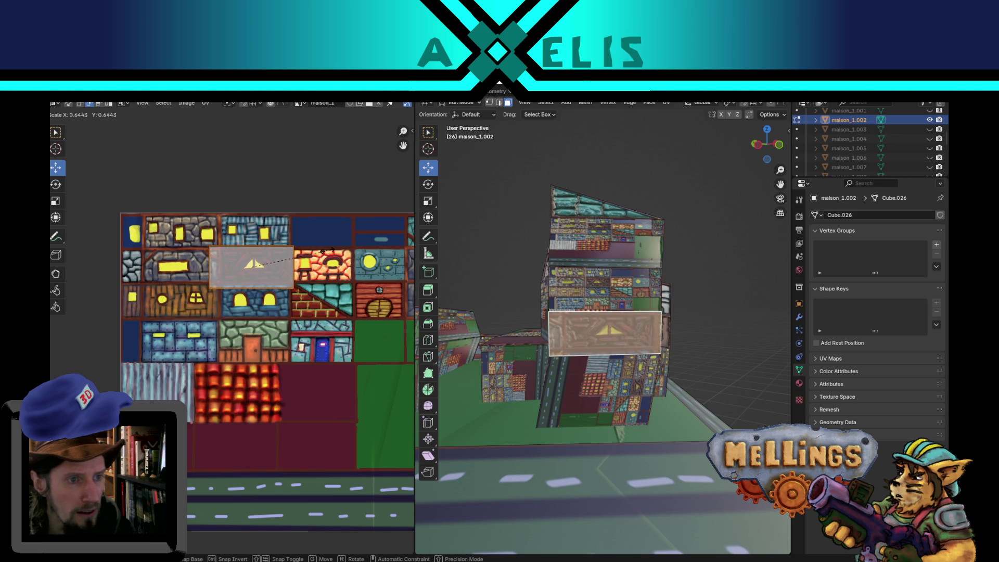
click(316, 252)
scroll(229, 257, up, 3)
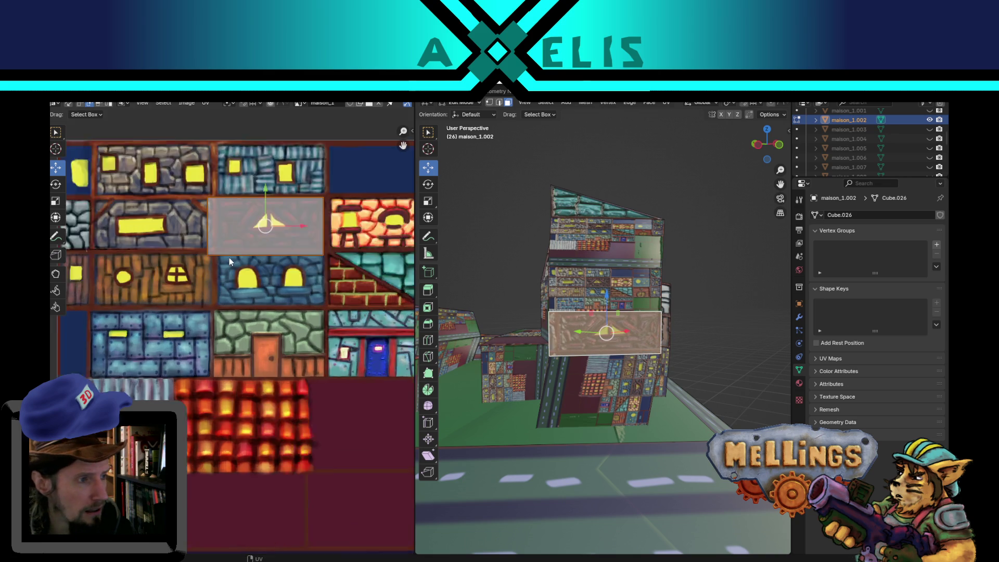
middle_drag(306, 253, 254, 351)
key(g)
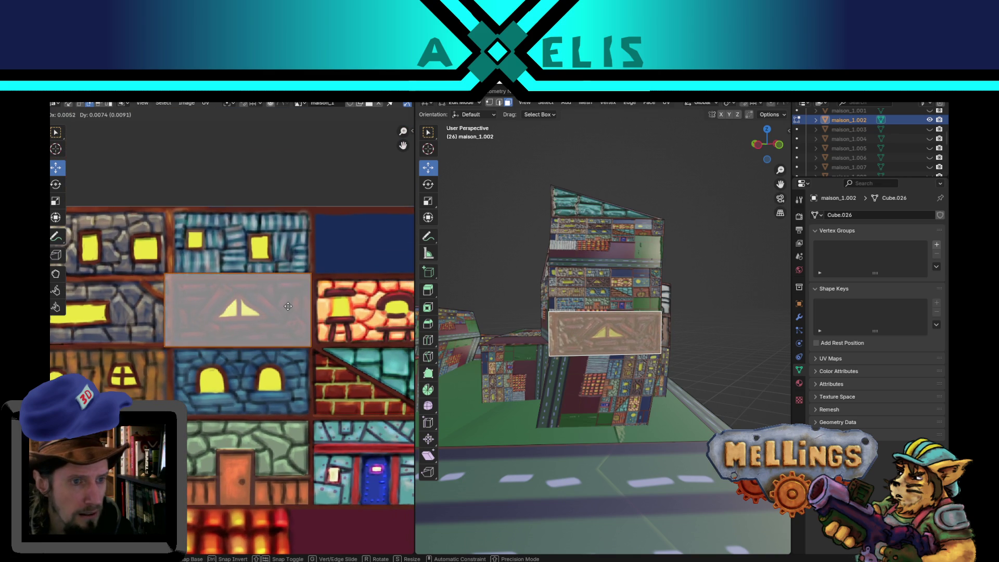
click(287, 309)
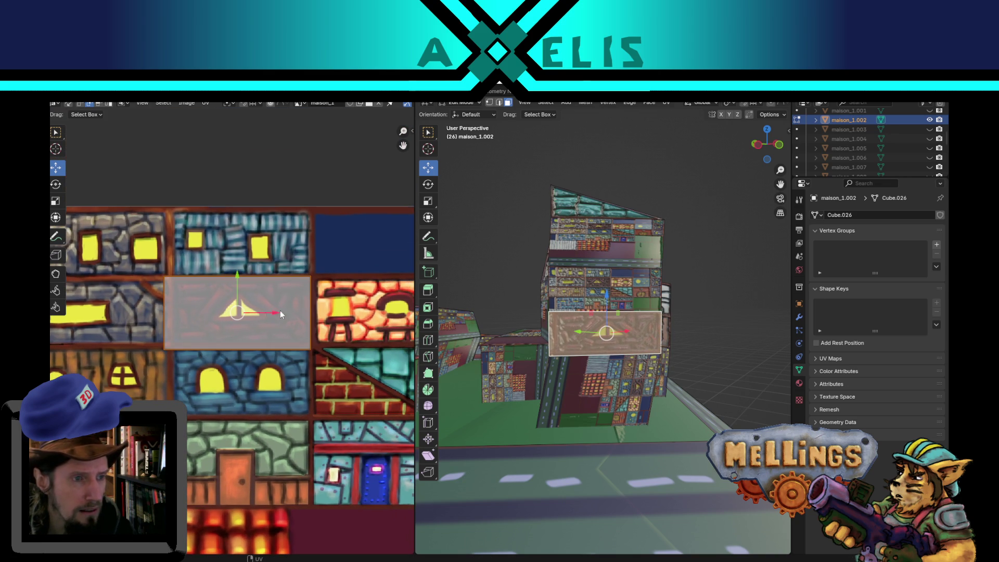
key(g)
key(x)
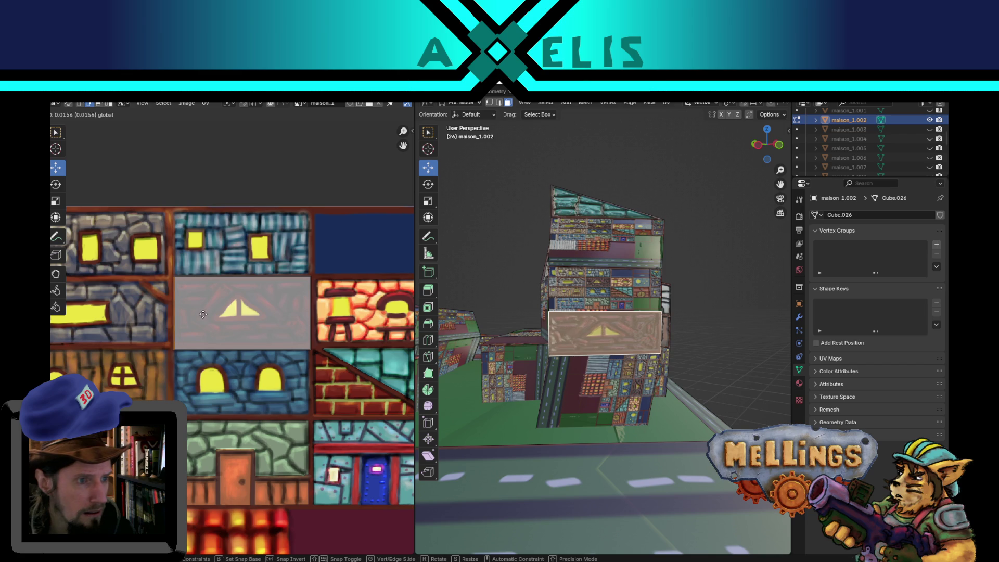
click(200, 314)
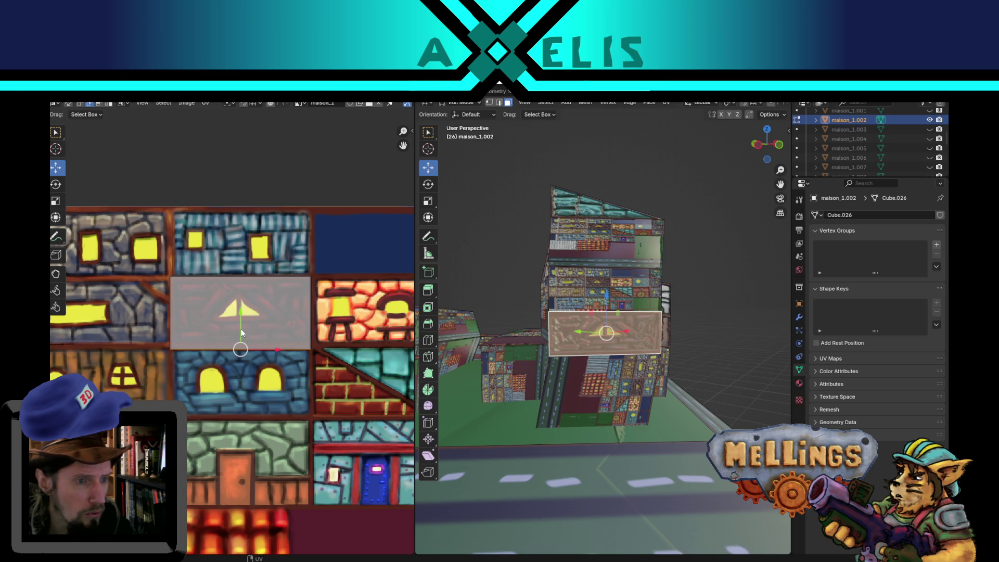
drag(242, 328, 242, 326)
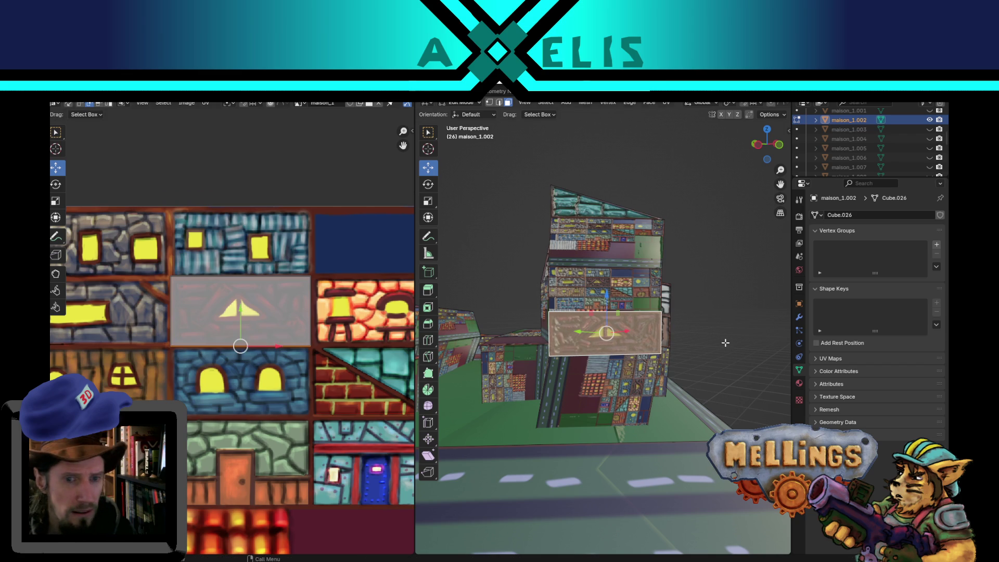
key(Tab)
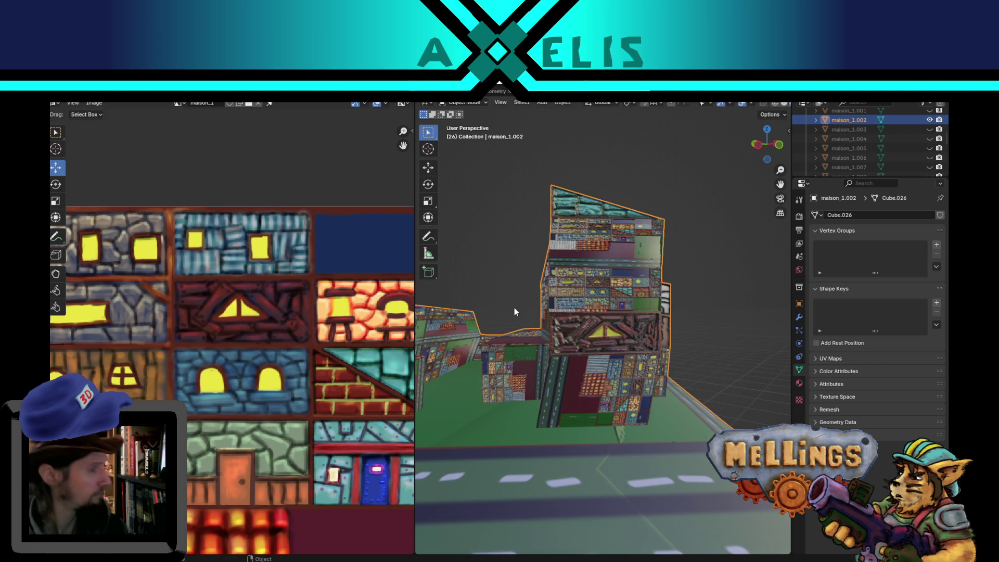
Step: Select the wall face above the timber band and shrink its UV island
key(Tab)
click(588, 292)
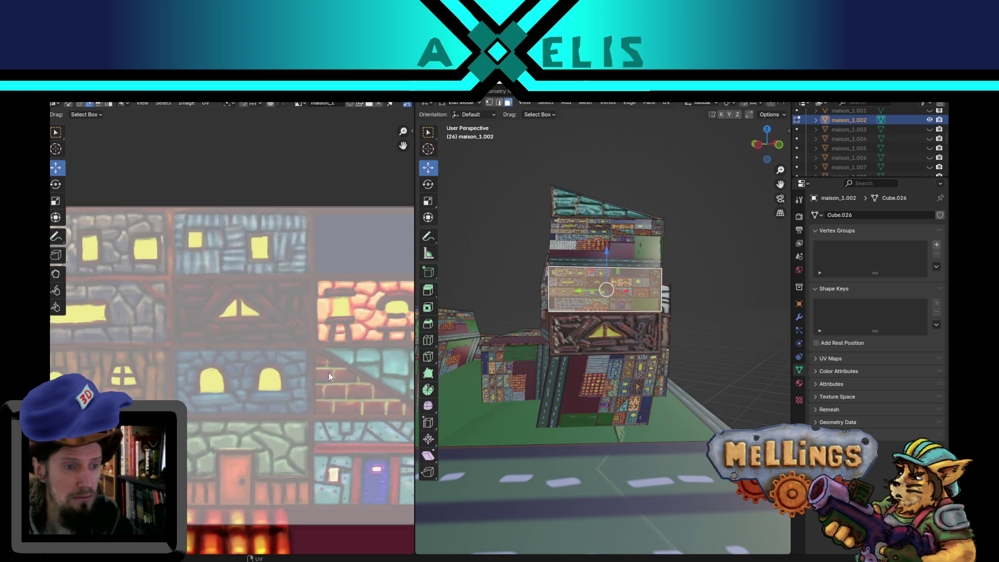
scroll(329, 373, down, 3)
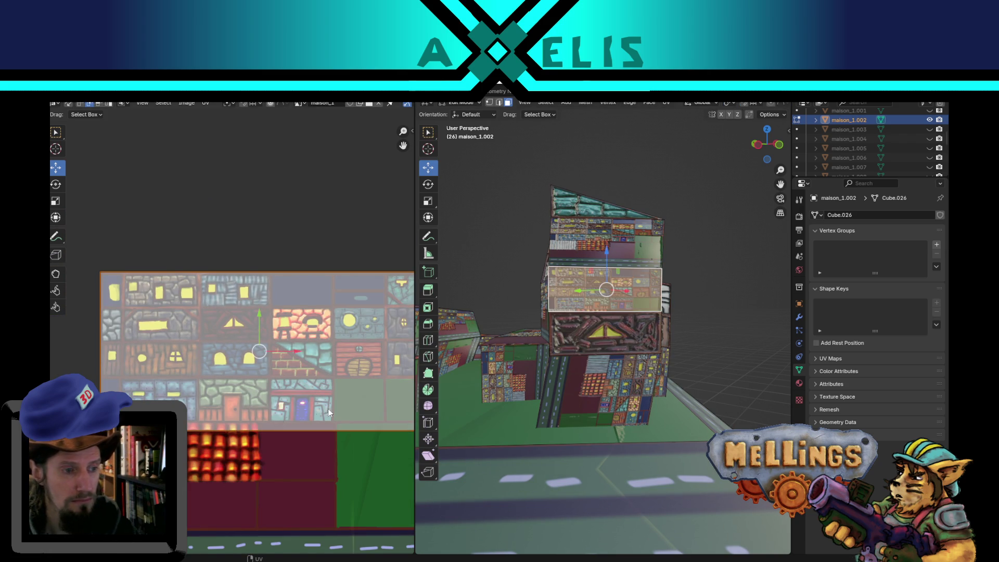
key(s)
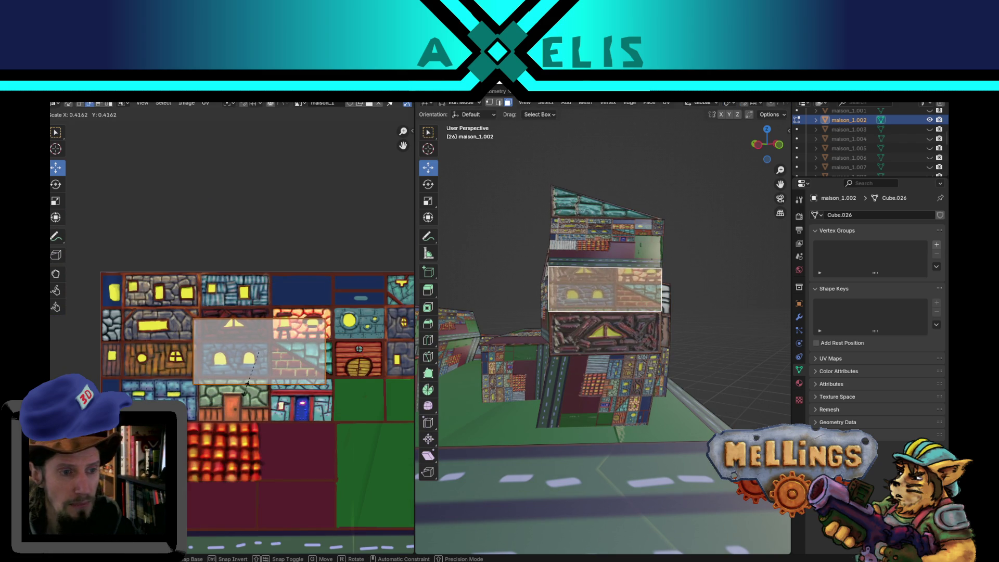
click(274, 372)
scroll(332, 373, up, 2)
Step: Move that island onto the wooden plank window tile, align it, and return to Object Mode
middle_drag(551, 372, 616, 373)
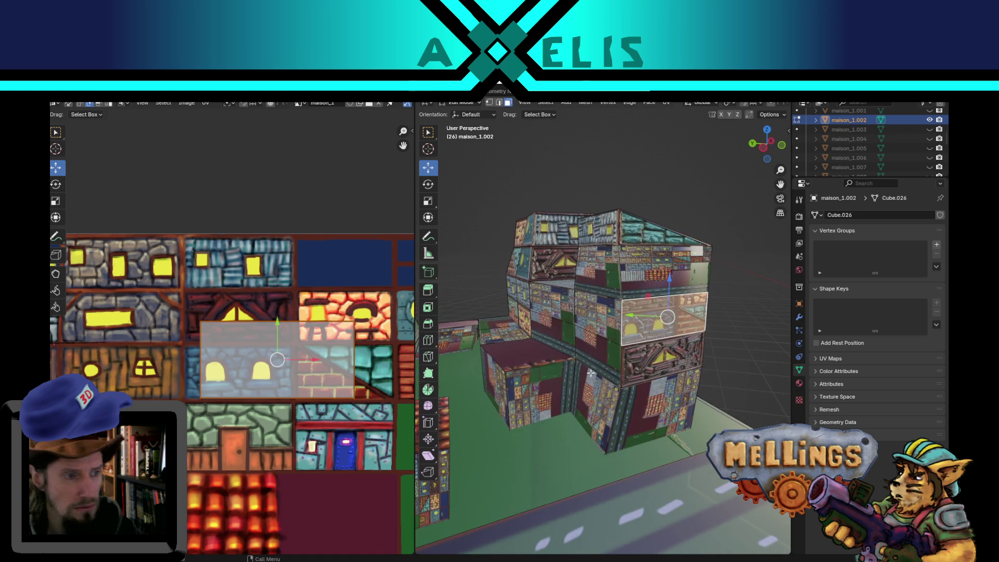
middle_drag(308, 351, 356, 357)
key(g)
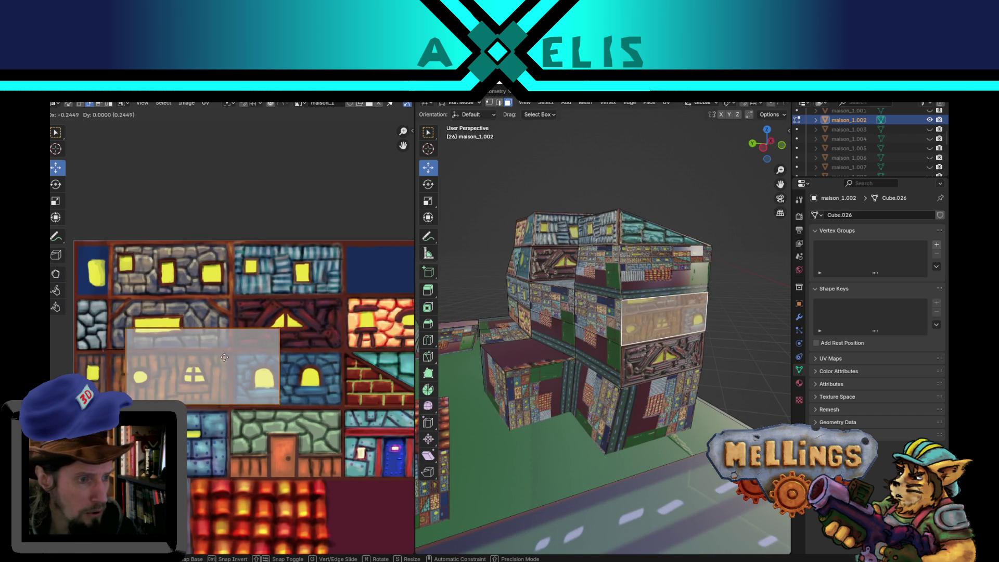
click(212, 360)
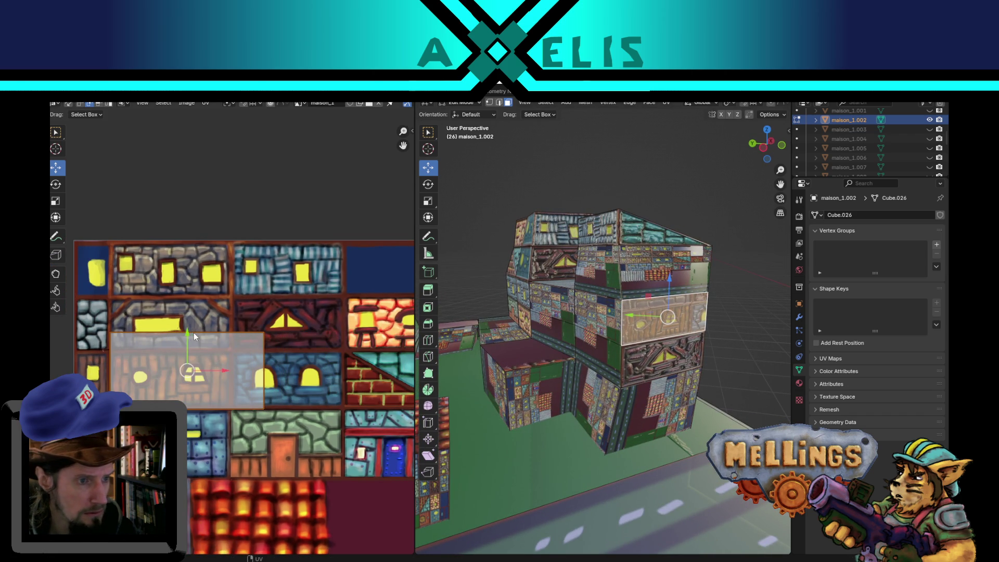
drag(191, 315, 193, 338)
shift+right_click(263, 382)
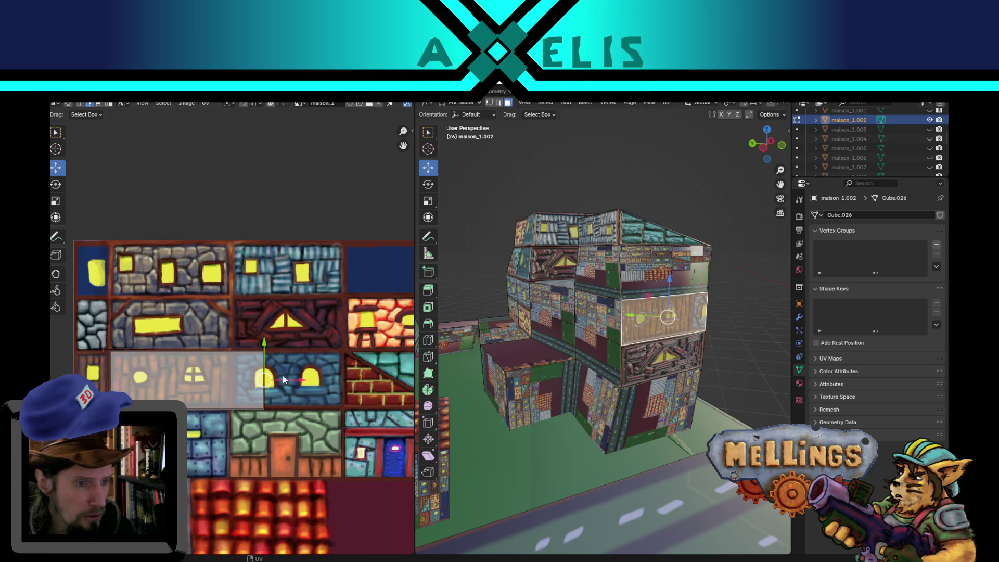
drag(293, 381, 256, 376)
mouse_move(722, 365)
middle_down()
mouse_move(663, 428)
mouse_move(598, 365)
mouse_move(561, 344)
middle_up()
key(Tab)
scroll(578, 345, up, 3)
scroll(556, 327, up, 3)
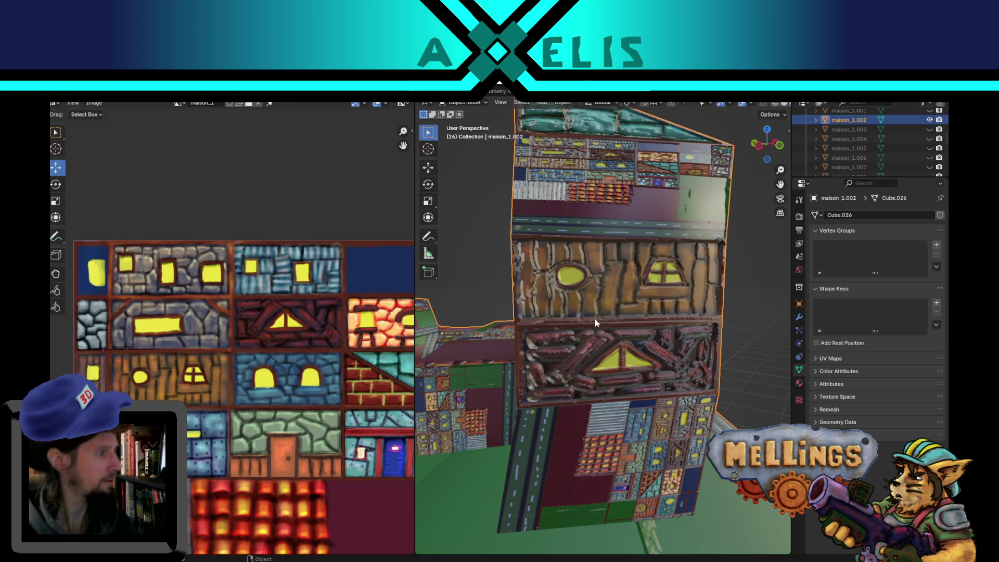
Step: Shrink the upper face's UV island and place it on the blue stone window tile
key(Tab)
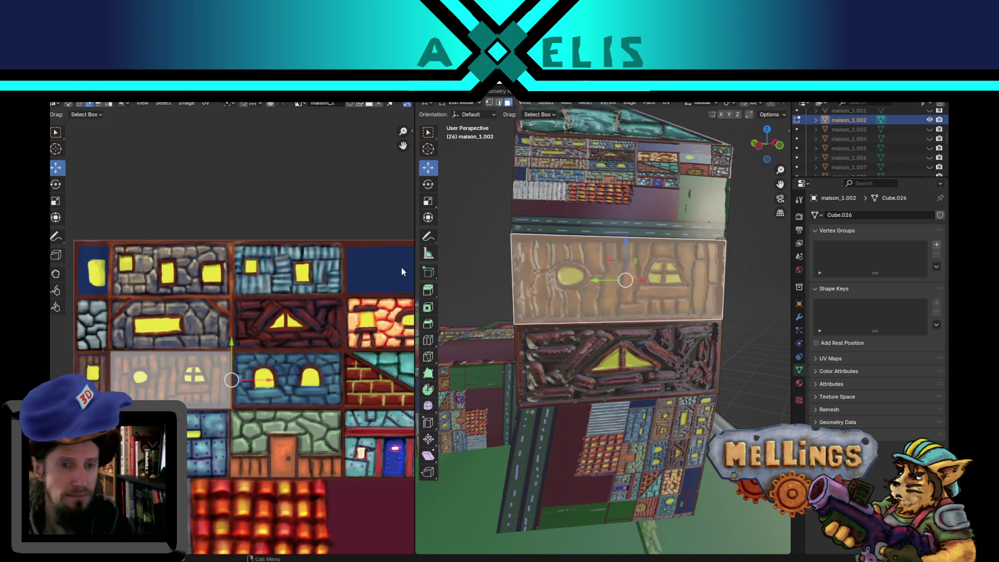
click(671, 204)
scroll(307, 287, down, 3)
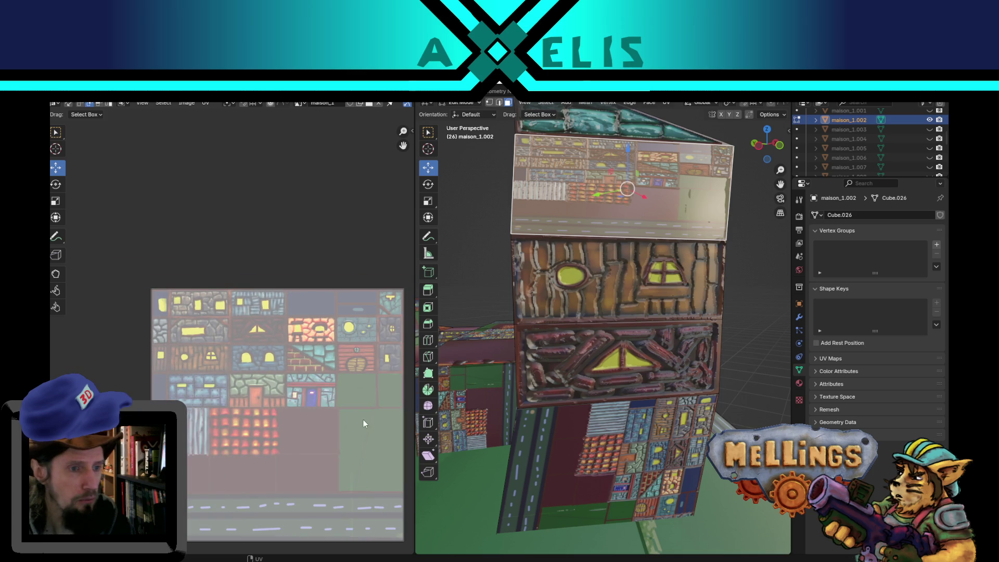
key(s)
click(303, 413)
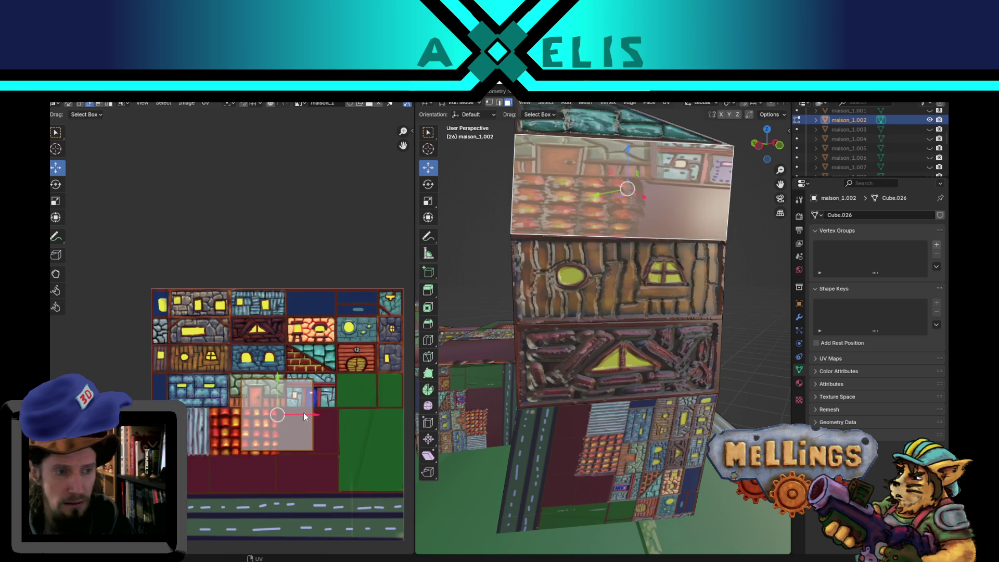
scroll(323, 430, up, 2)
key(g)
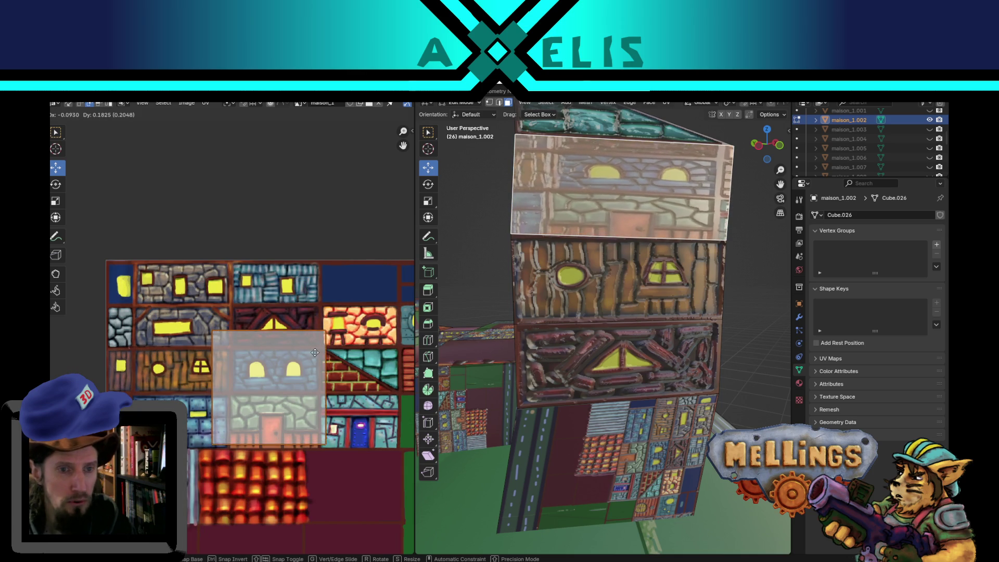
click(321, 356)
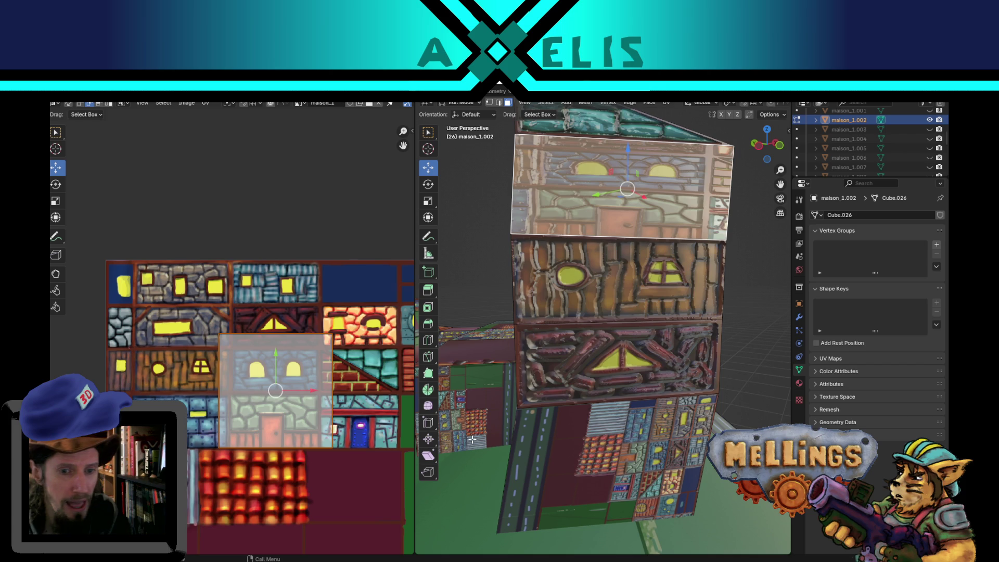
Step: Select the bottom road-textured face, shrink its UV island and move it onto the stone tile rows
click(585, 482)
middle_drag(585, 482, 588, 447)
key(s)
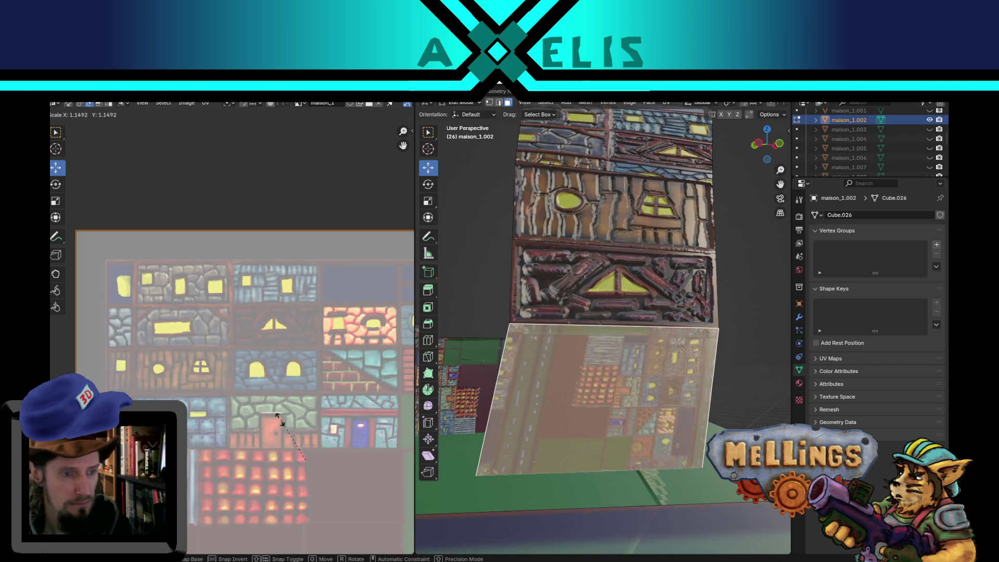
click(291, 469)
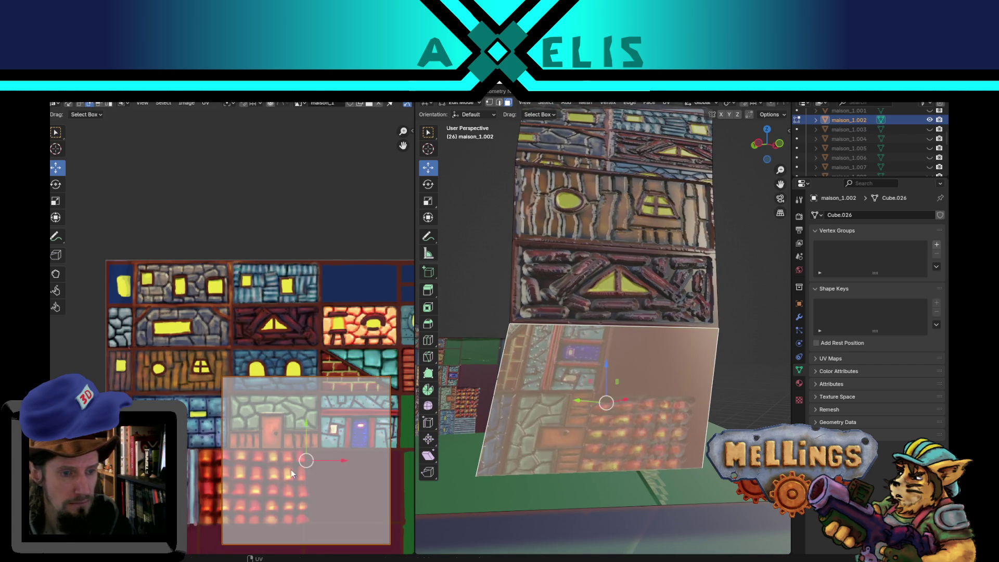
key(g)
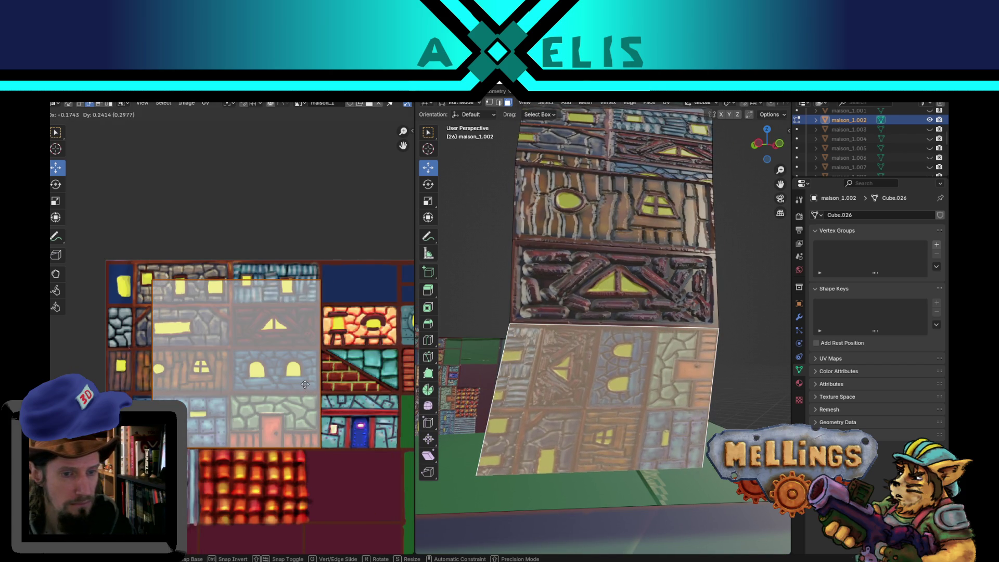
click(222, 364)
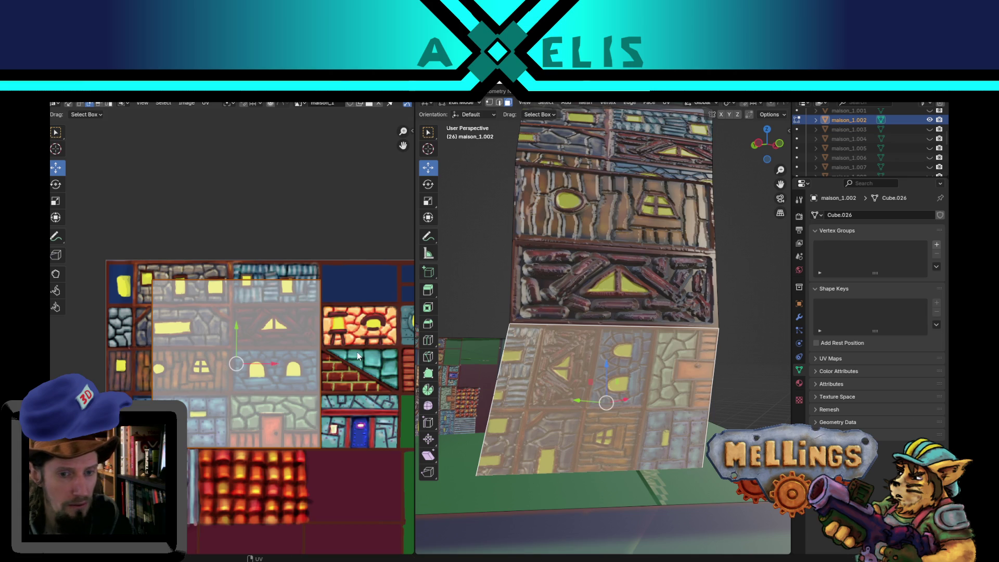
key(r)
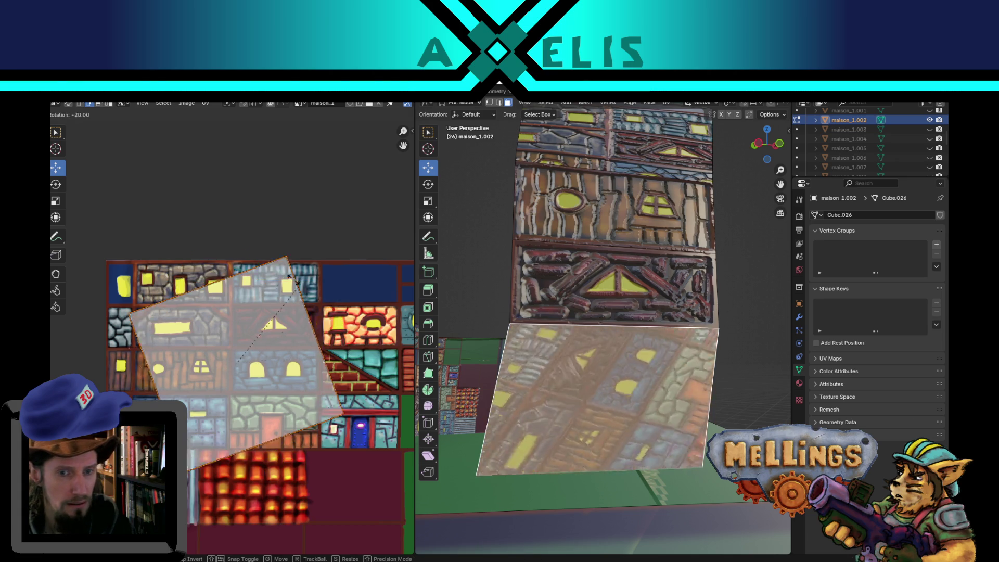
key(Escape)
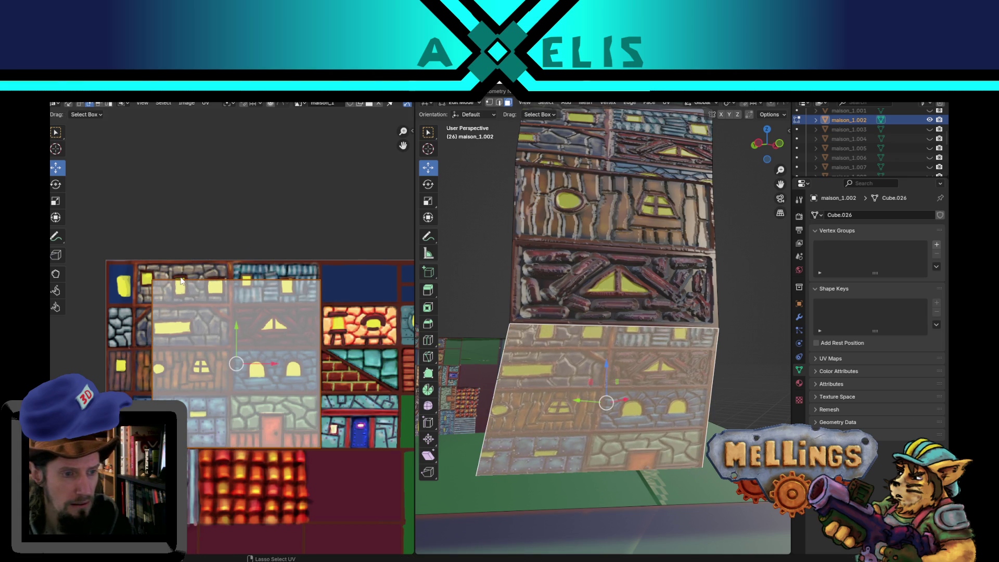
drag(228, 273, 225, 330)
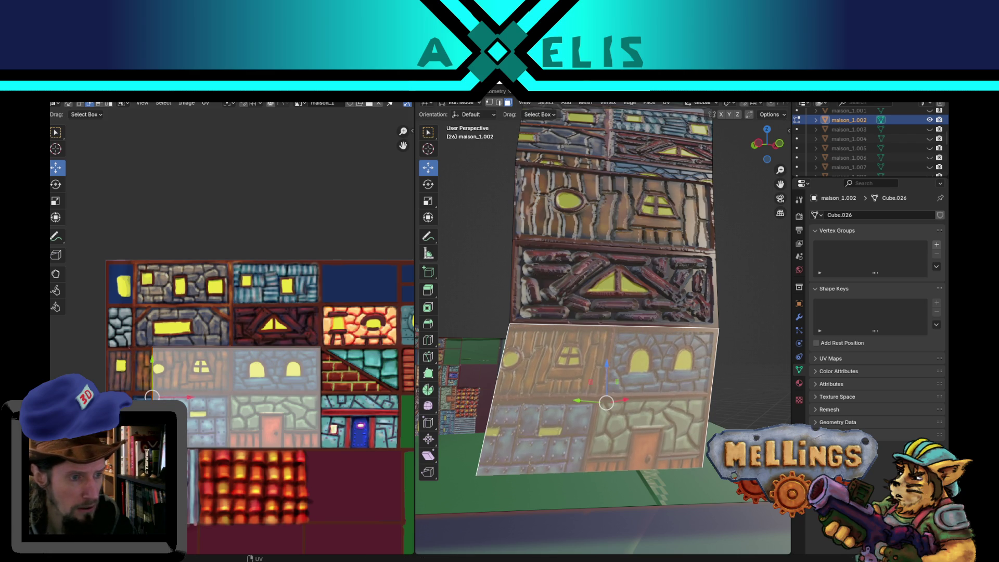
Step: Shift the ground-floor island sideways and down onto the stone door tile, then return to Object Mode
key(g)
key(x)
mouse_move(256, 407)
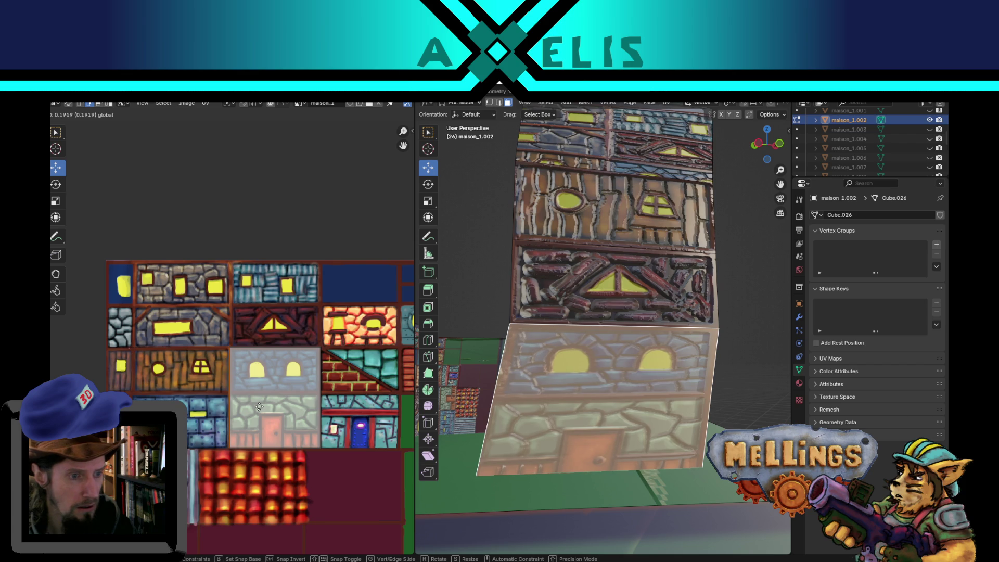
click(260, 386)
key(g)
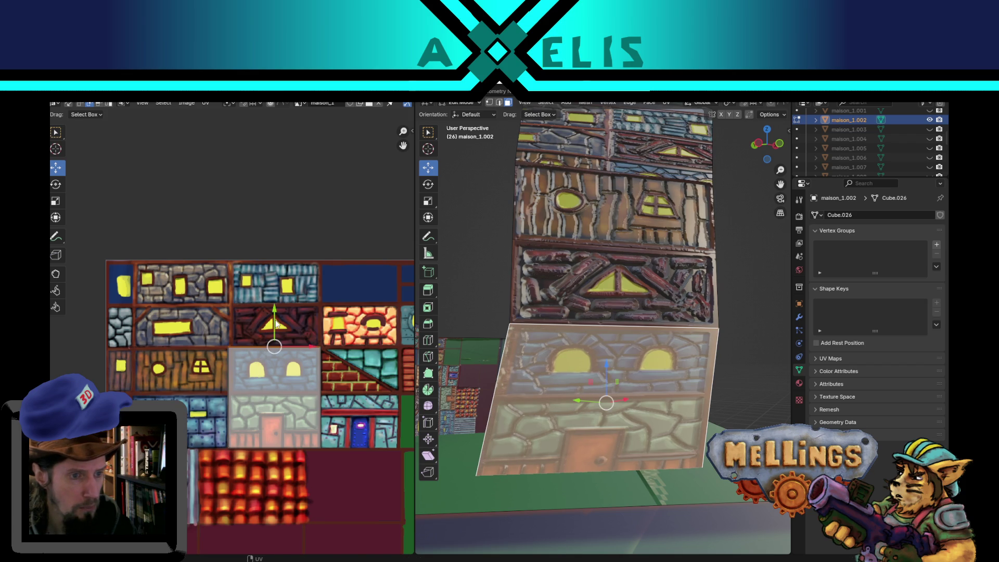
mouse_move(271, 371)
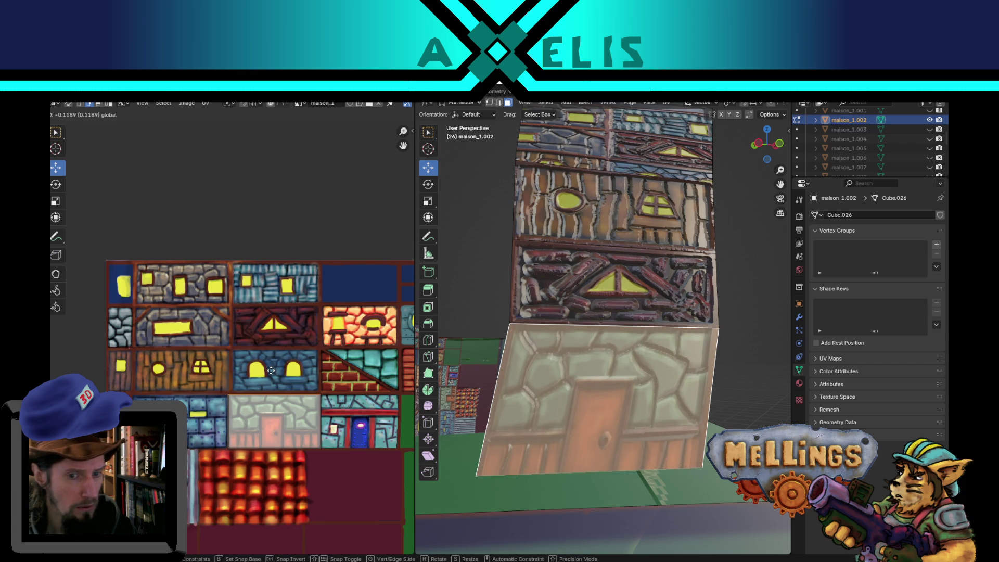
click(271, 366)
mouse_move(562, 364)
middle_down()
mouse_move(602, 433)
mouse_move(602, 457)
mouse_move(636, 473)
mouse_move(582, 461)
mouse_move(614, 450)
mouse_move(620, 416)
middle_up()
key(Tab)
scroll(628, 461, up, 2)
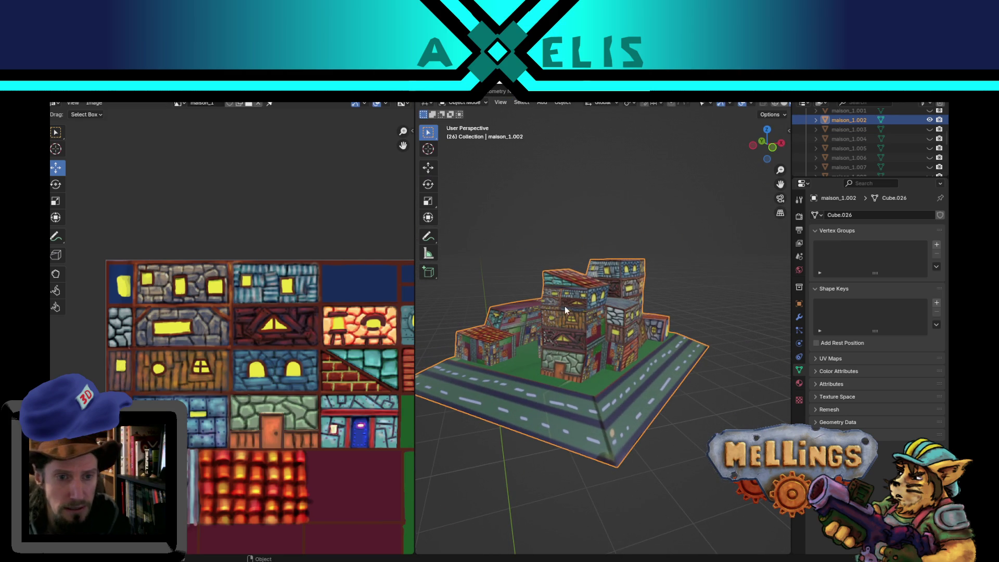
Step: Select the tower's upper-storey face and scale its UVs onto the timber triangle-window tile
key(Tab)
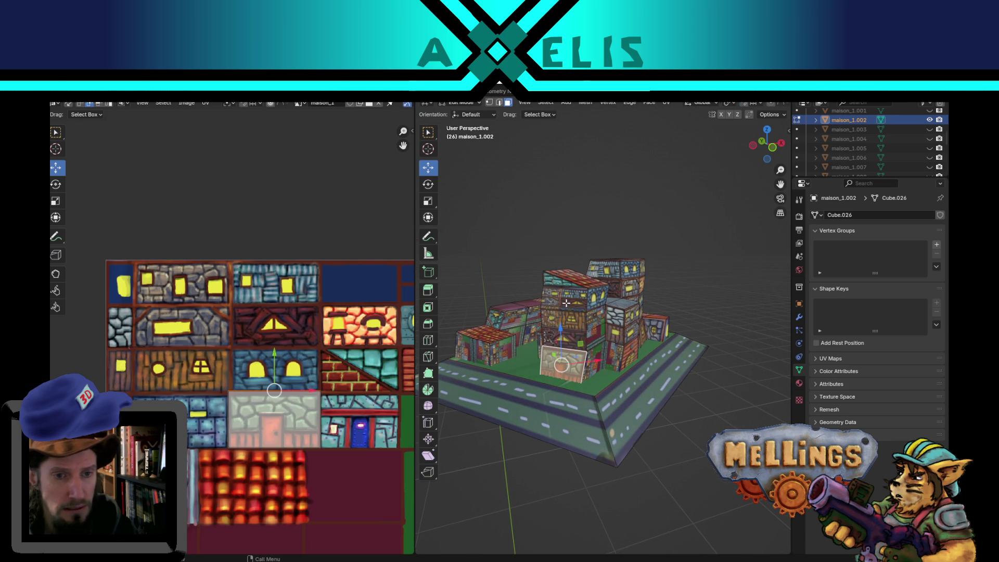
click(566, 302)
key(s)
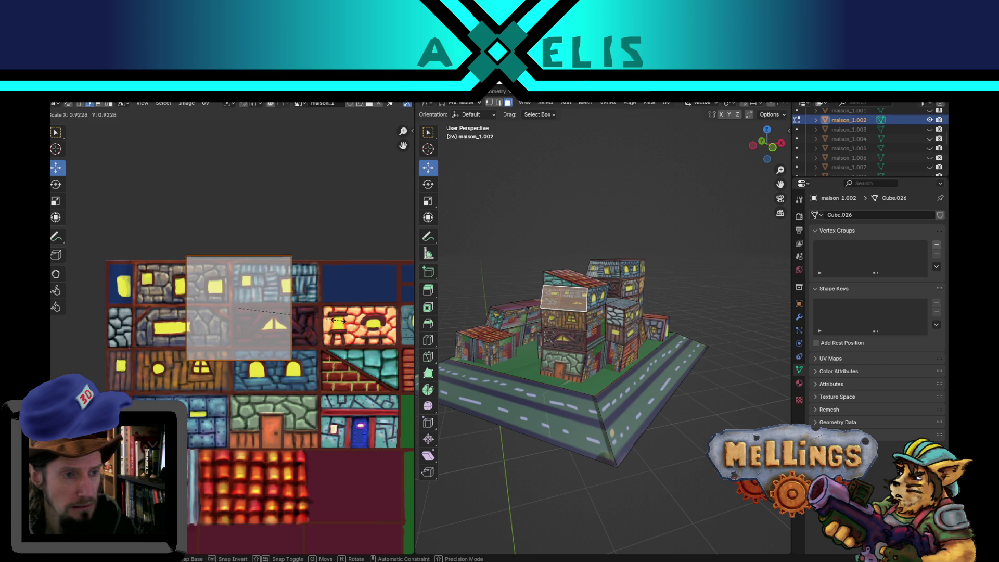
click(323, 322)
key(g)
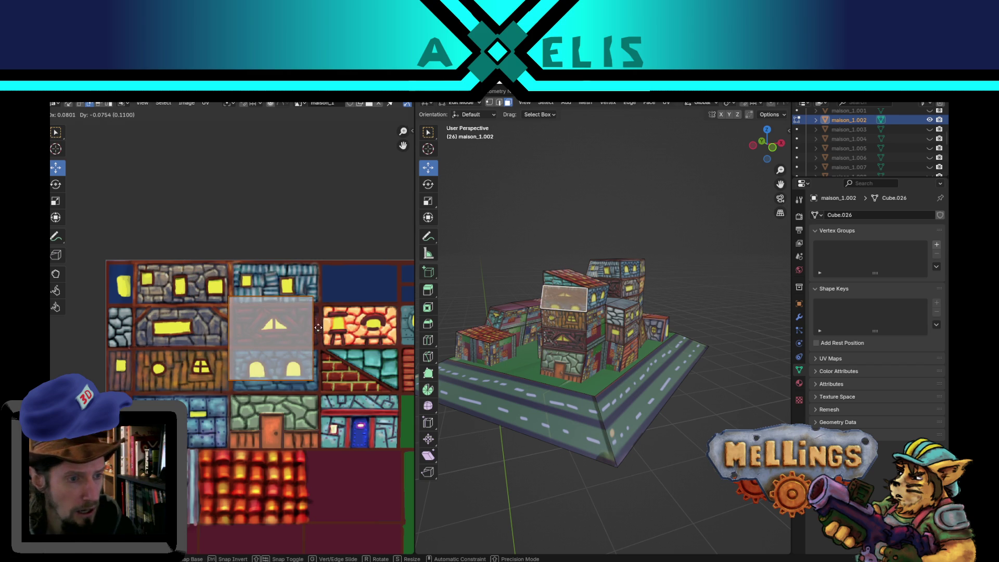
click(322, 304)
scroll(322, 304, up, 4)
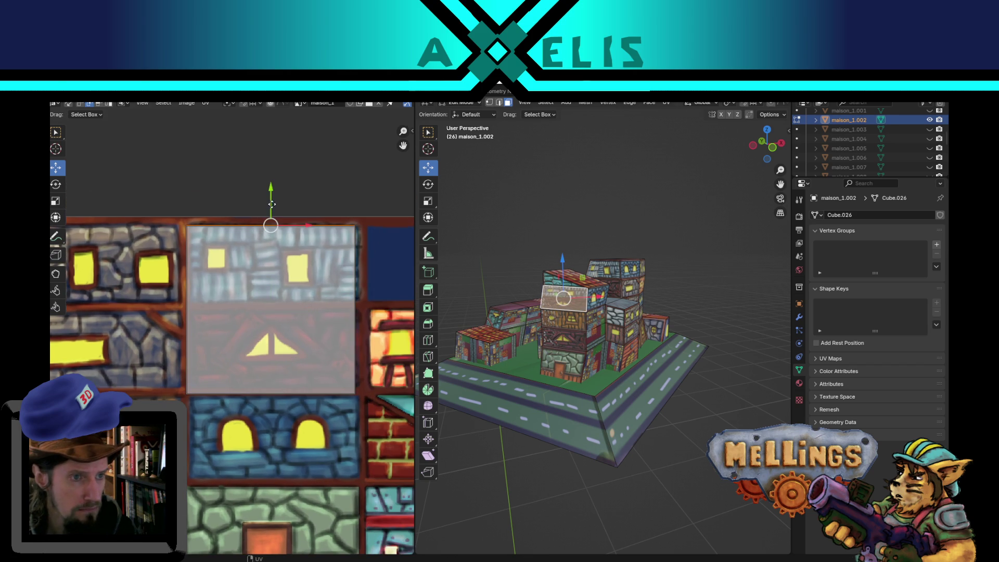
Step: Snap the UV face's top and right edges to the tile borders, then return to Object Mode
key(g)
key(y)
click(310, 319)
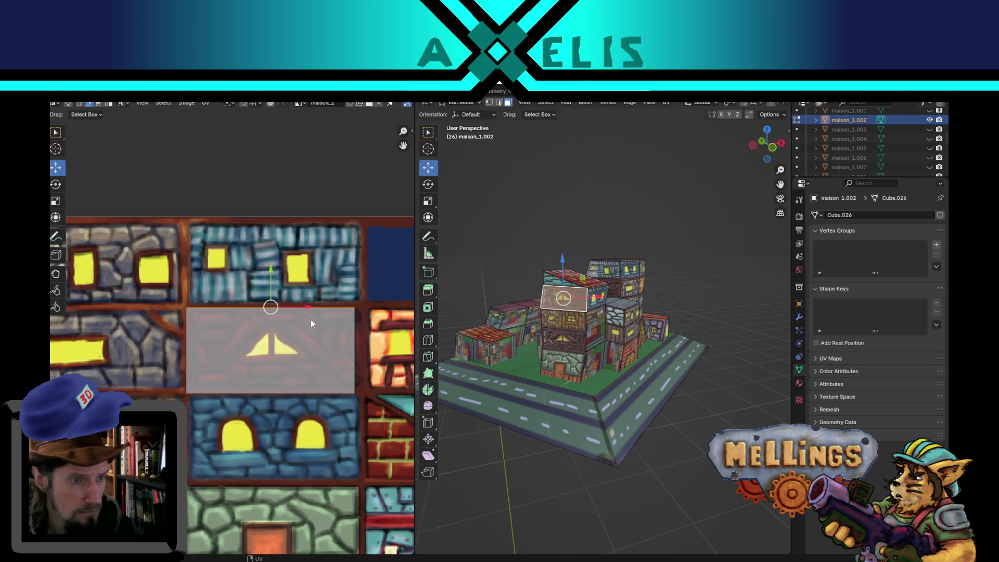
click(354, 348)
key(g)
key(x)
click(361, 349)
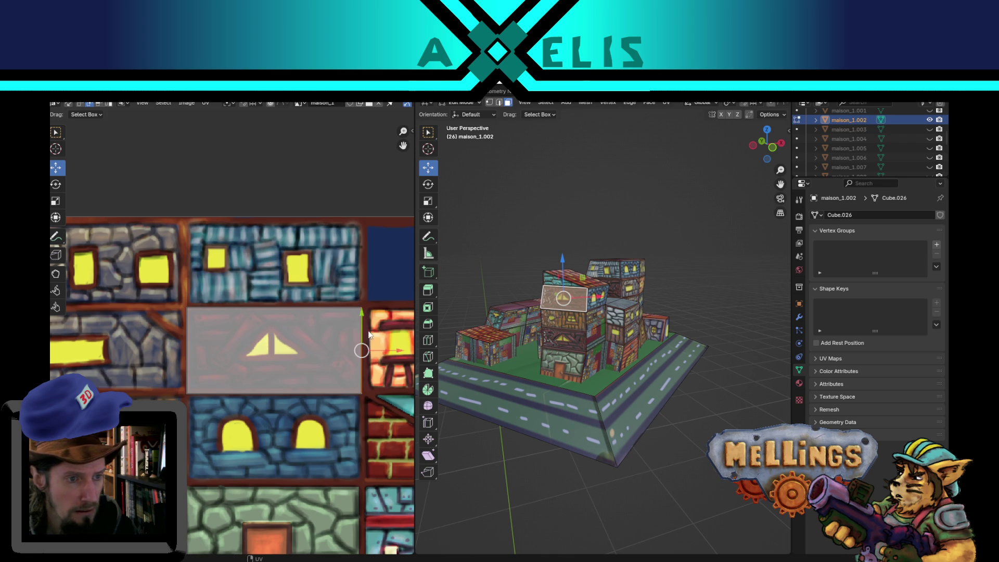
click(335, 306)
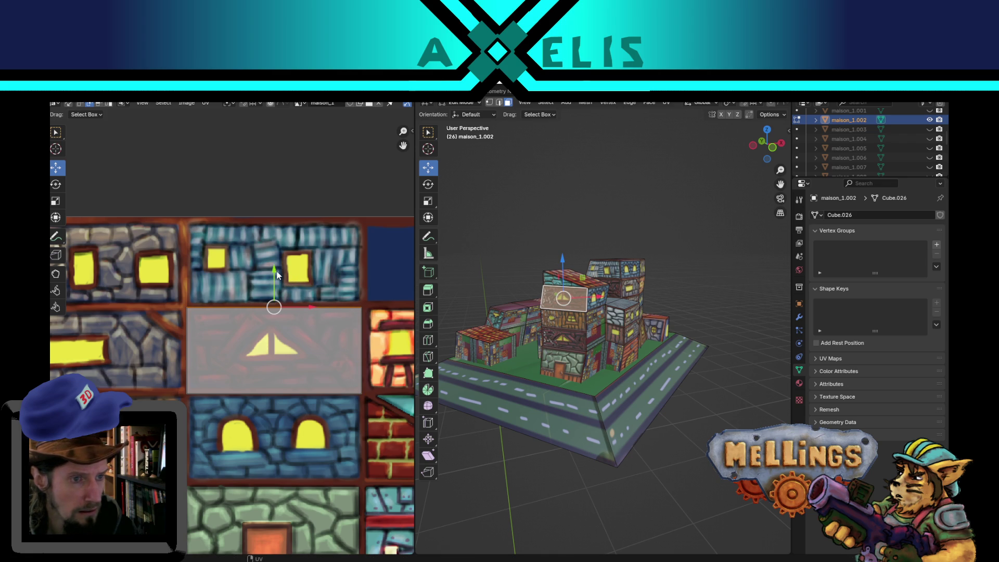
drag(275, 268, 276, 267)
key(Tab)
scroll(498, 325, up, 1)
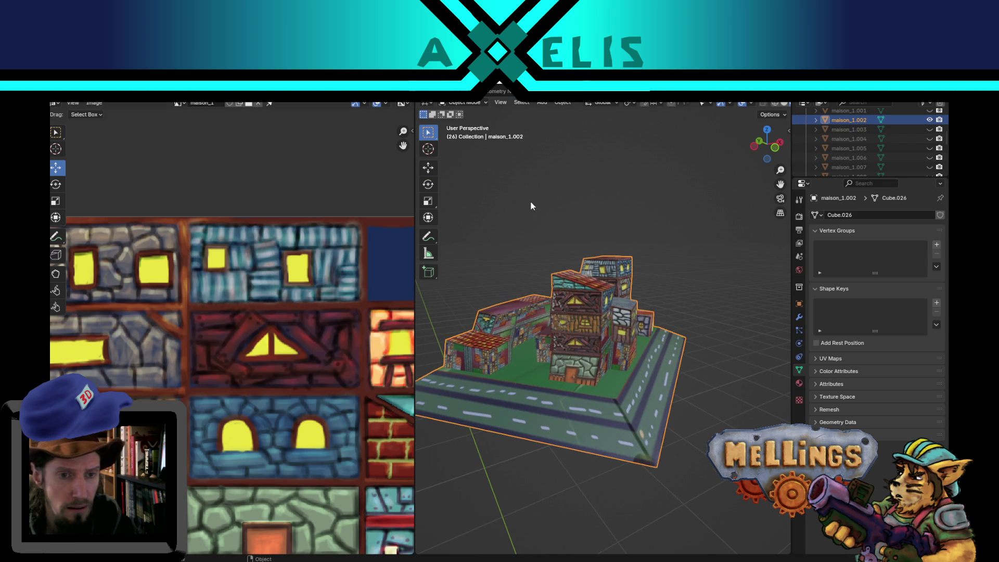
scroll(613, 312, up, 3)
middle_drag(613, 312, 574, 311)
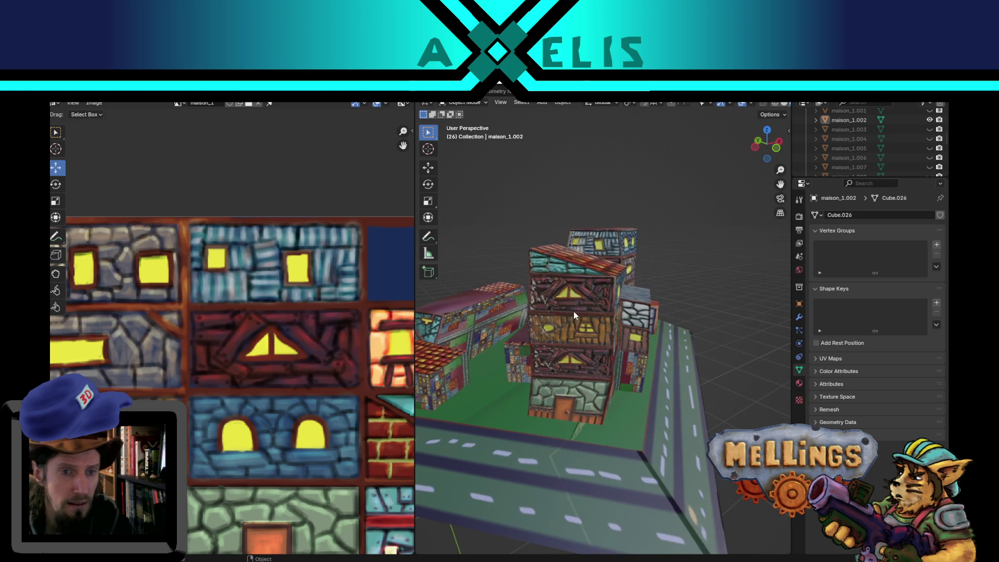
scroll(639, 312, up, 3)
mouse_move(639, 312)
middle_down()
mouse_move(728, 324)
mouse_move(594, 313)
middle_up()
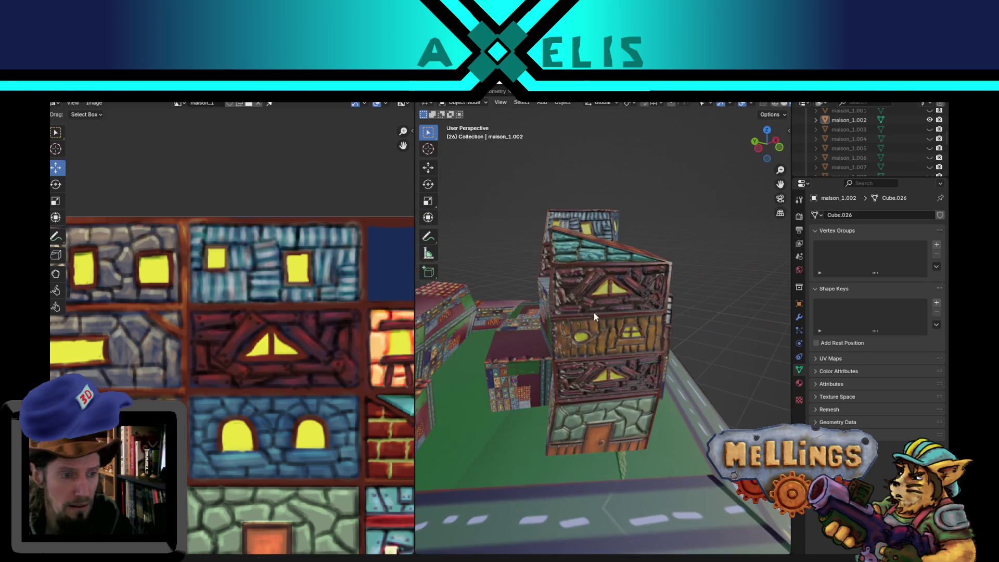
scroll(382, 370, down, 2)
scroll(368, 388, up, 3)
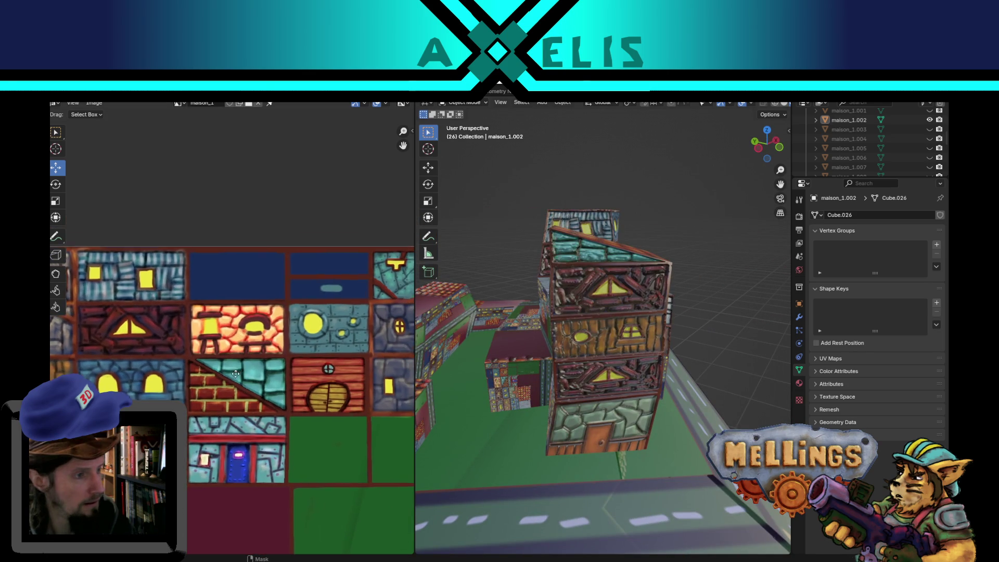
middle_drag(579, 357, 536, 367)
mouse_move(510, 271)
middle_down()
mouse_move(563, 406)
mouse_move(594, 390)
middle_up()
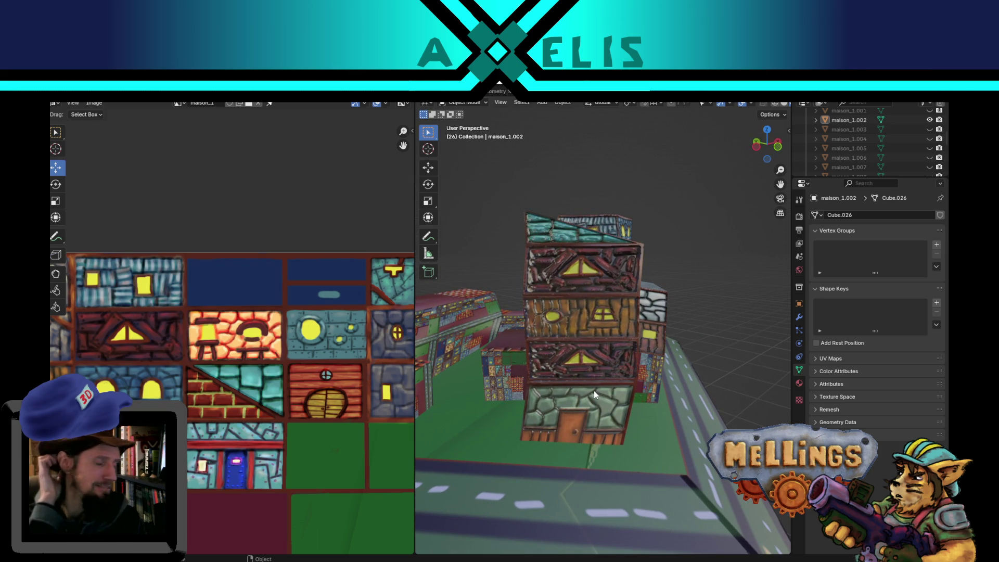
scroll(213, 438, down, 4)
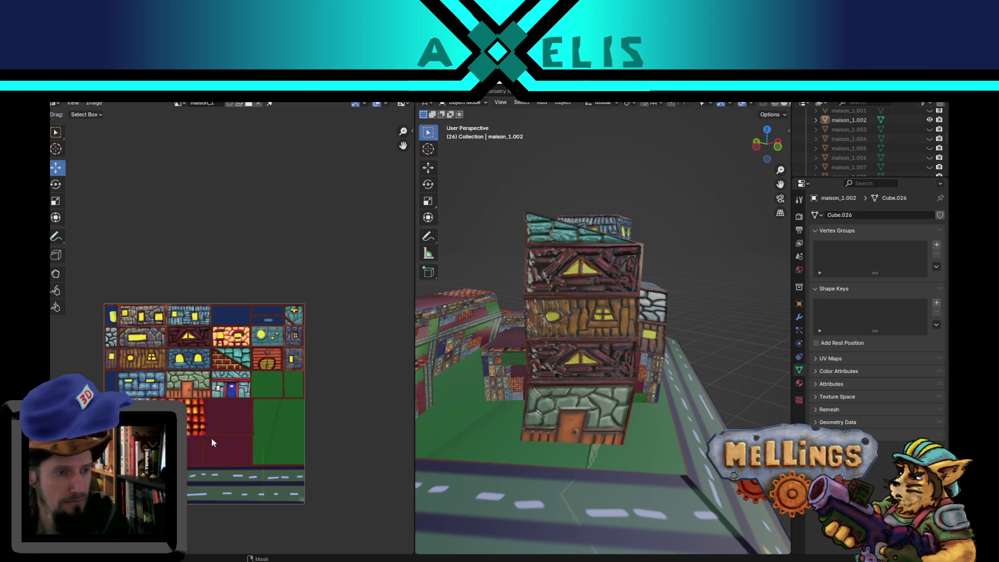
scroll(203, 411, up, 2)
middle_drag(199, 399, 222, 360)
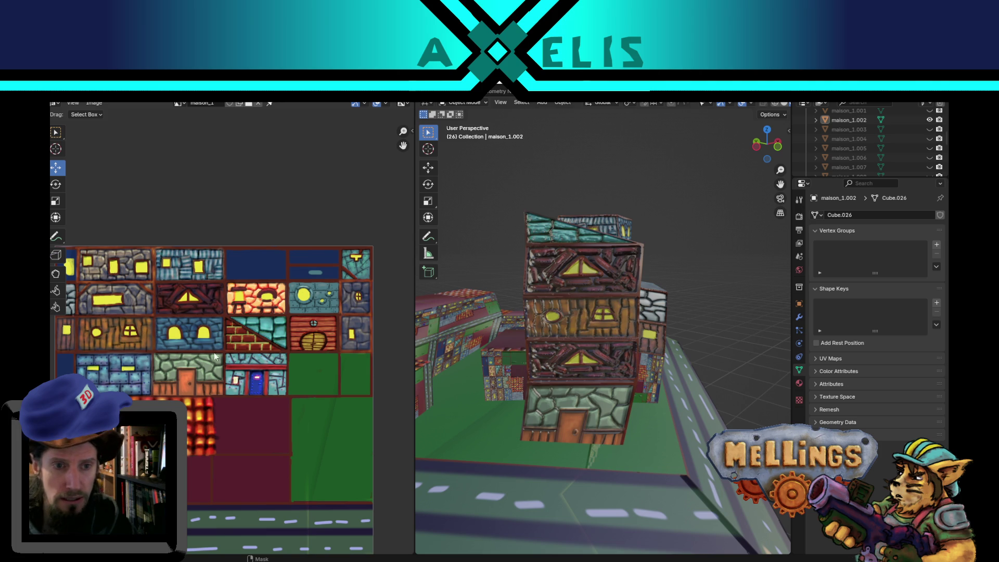
mouse_move(583, 356)
middle_down()
mouse_move(718, 367)
mouse_move(678, 362)
mouse_move(660, 298)
middle_up()
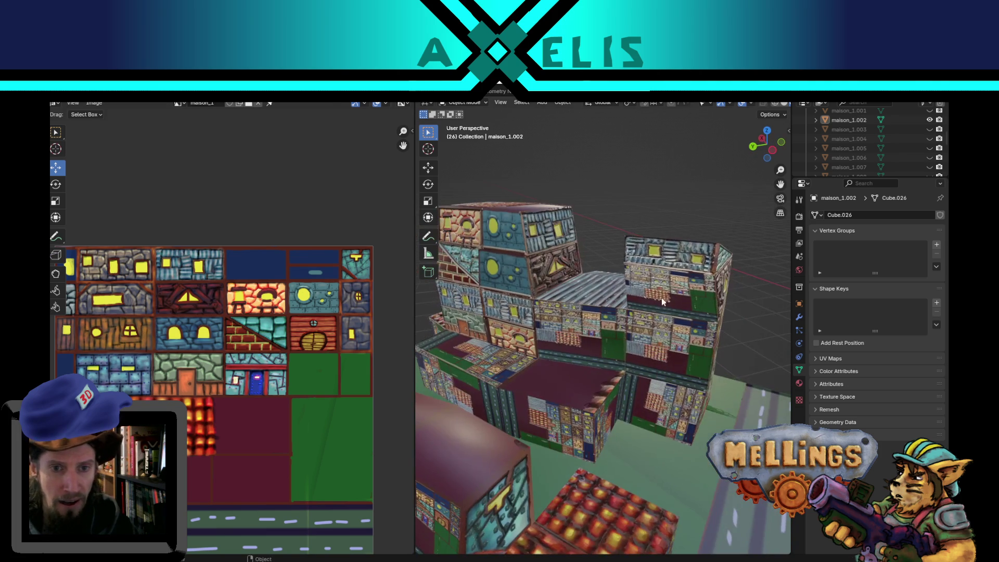
click(695, 328)
mouse_move(695, 327)
middle_down()
mouse_move(657, 384)
mouse_move(710, 373)
mouse_move(694, 344)
middle_up()
scroll(676, 388, up, 2)
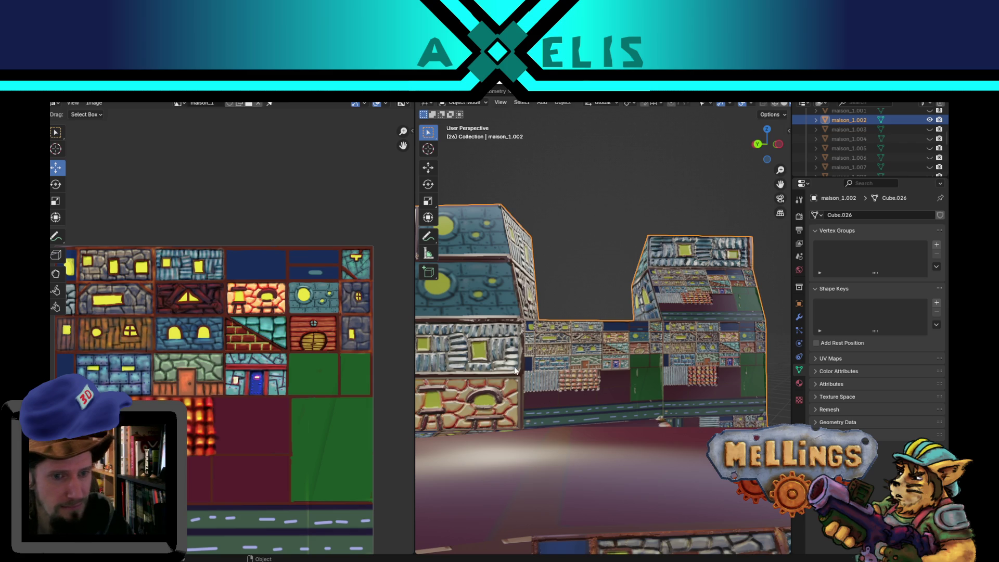
mouse_move(534, 400)
middle_down()
mouse_move(523, 409)
mouse_move(458, 398)
mouse_move(563, 435)
mouse_move(511, 420)
middle_up()
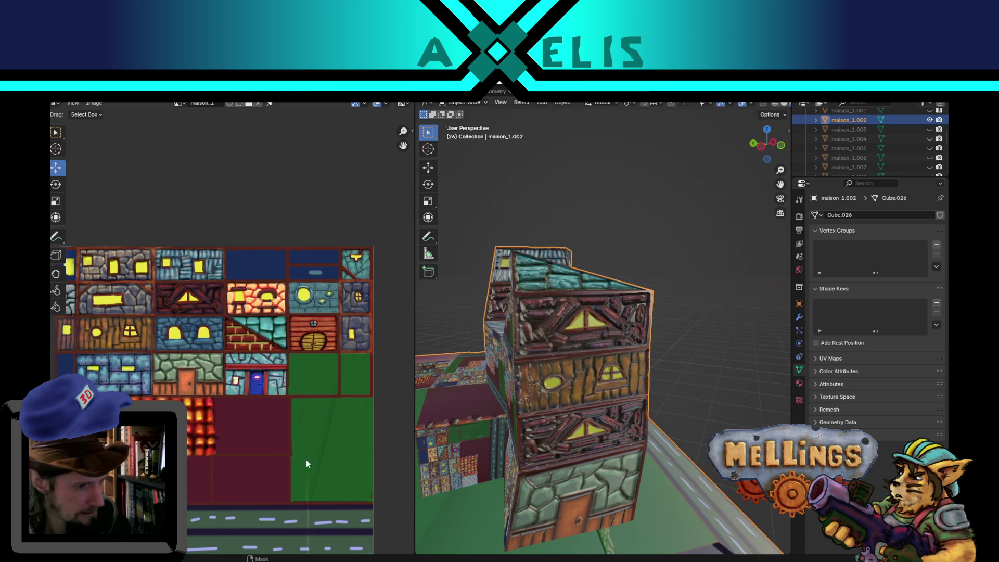
mouse_move(423, 416)
middle_down()
mouse_move(475, 411)
mouse_move(429, 465)
middle_up()
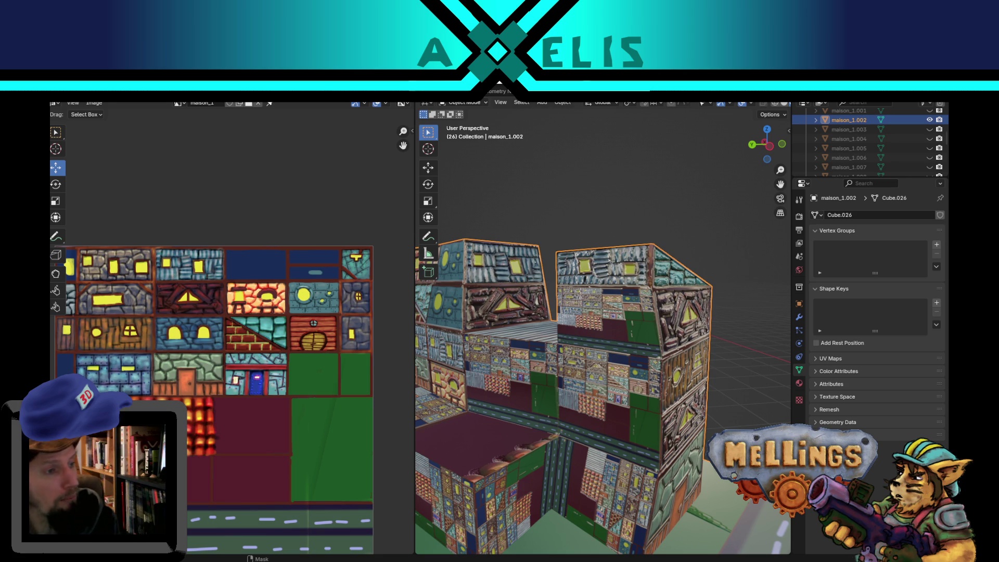
scroll(614, 413, down, 3)
mouse_move(613, 414)
middle_down()
mouse_move(496, 433)
mouse_move(474, 407)
mouse_move(541, 400)
mouse_move(558, 440)
mouse_move(647, 464)
mouse_move(601, 445)
mouse_move(586, 425)
mouse_move(566, 450)
mouse_move(573, 379)
mouse_move(614, 386)
mouse_move(657, 318)
mouse_move(624, 383)
middle_up()
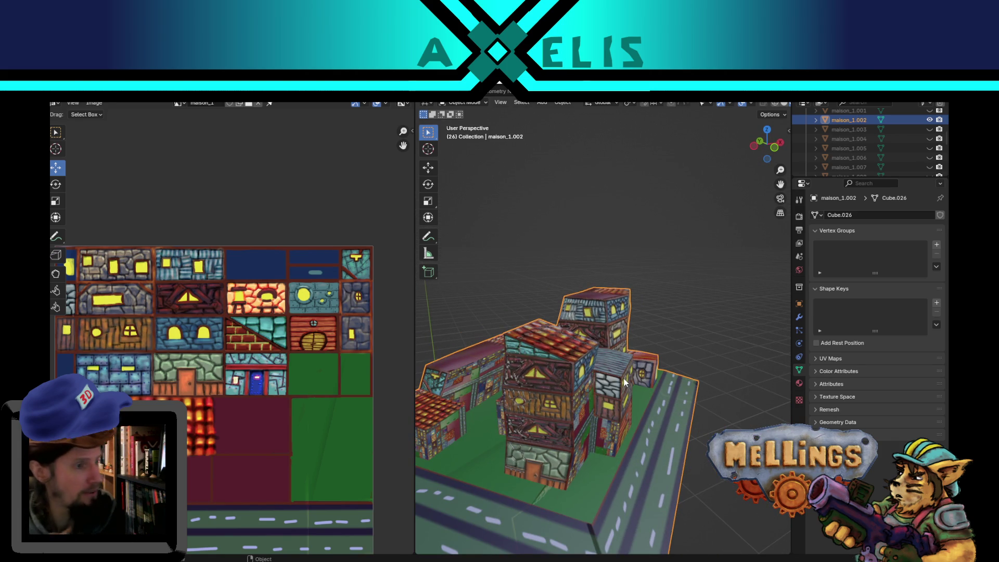